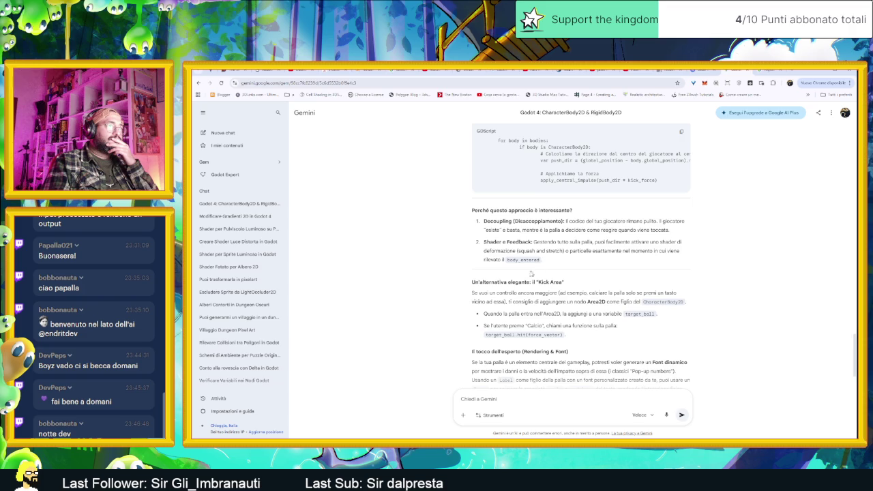
# Step: Scroll Gemini's answer down to read the Kick Area and expert sections
pyautogui.scroll(-1, 529, 276)
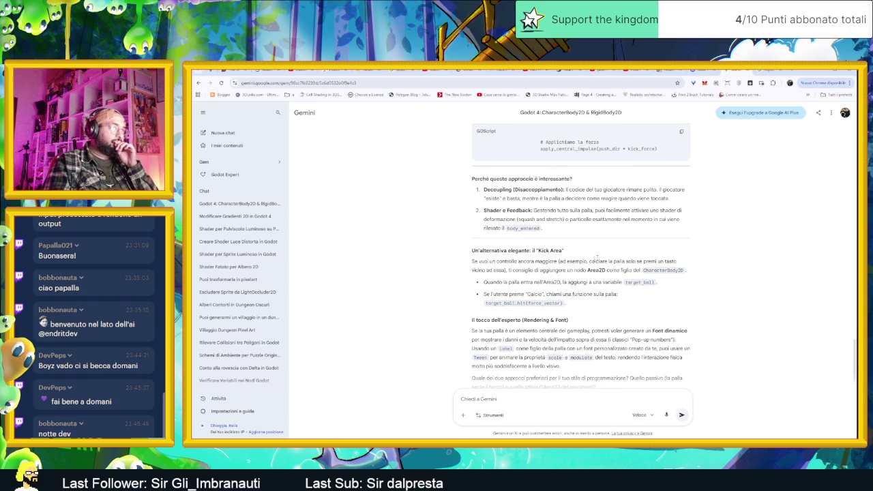
# Step: Review the Player's signals and Inspector properties in Godot, then read Gemini's reply to its end
pyautogui.click(819, 71)
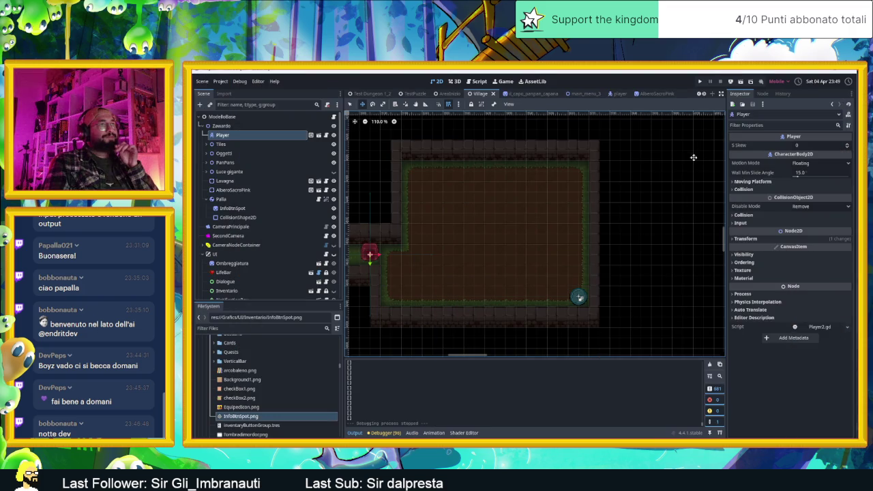
pyautogui.click(764, 94)
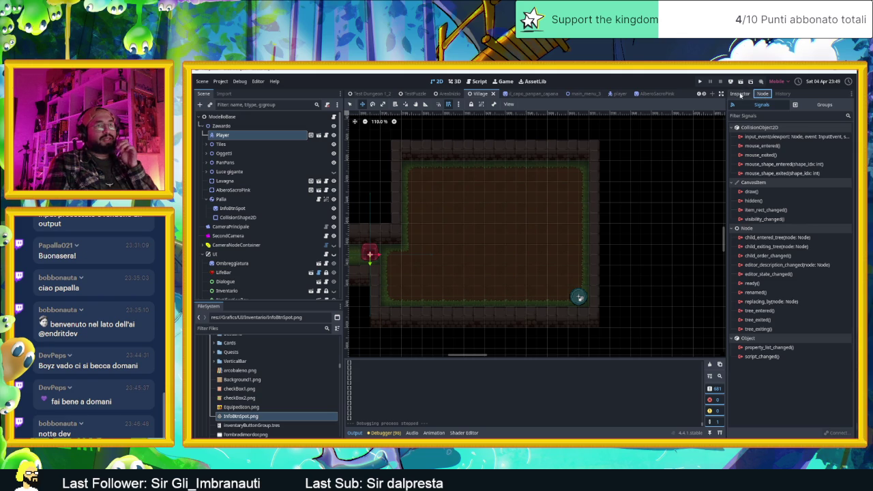
pyautogui.click(733, 94)
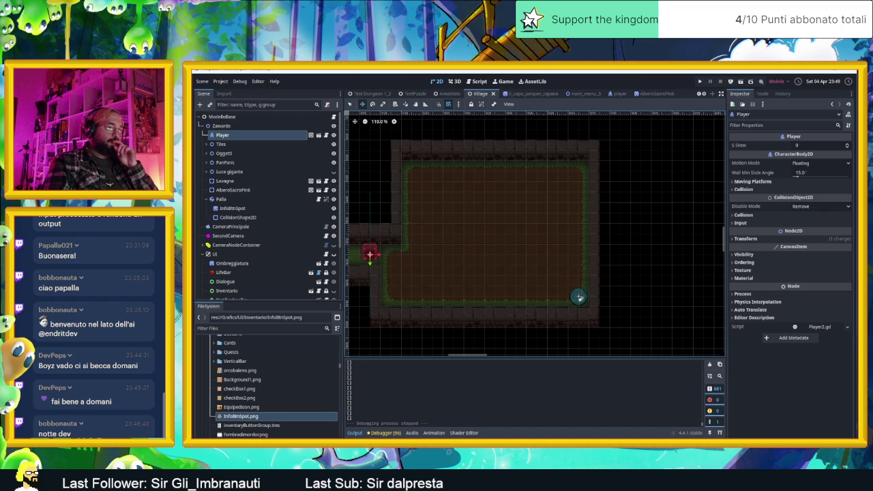
pyautogui.hotkey('alt', 'Tab')
pyautogui.scroll(-1, 578, 297)
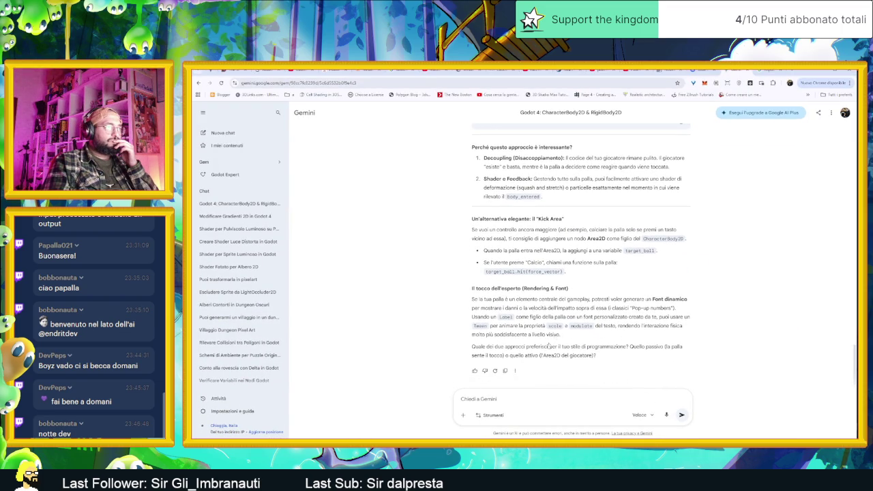
# Step: Ask Gemini why the ball's contact never happens, then return to the Godot editor
pyautogui.click(553, 397)
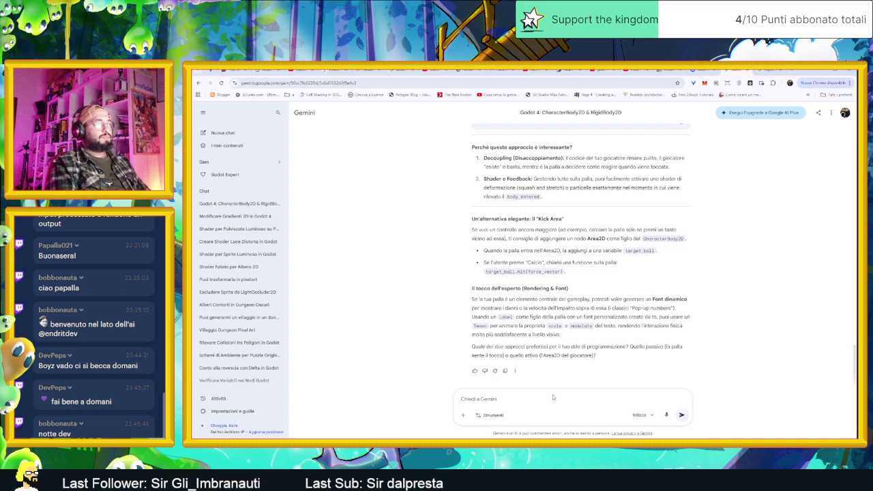
pyautogui.write('Il contato pare non avenire')
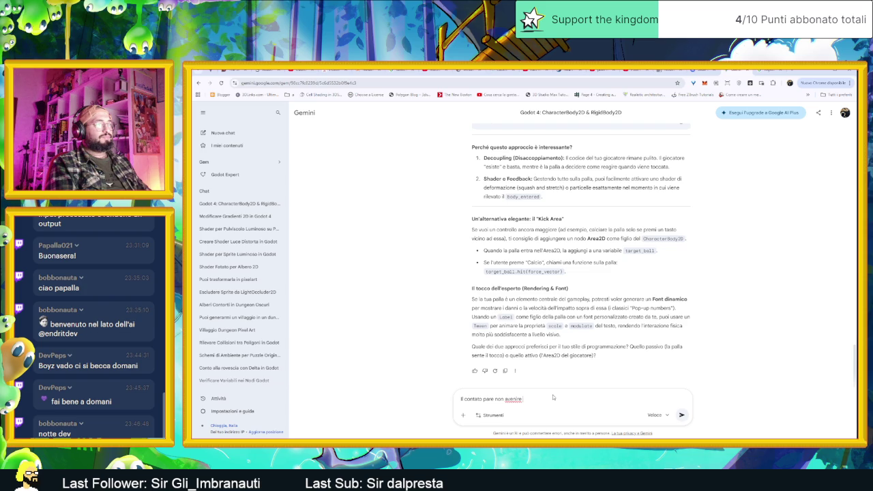
pyautogui.press('Return')
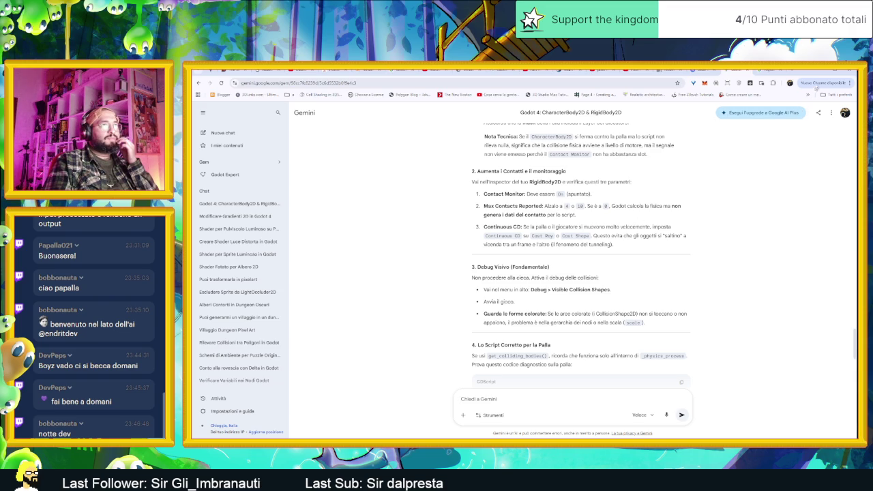
pyautogui.hotkey('alt', 'Tab')
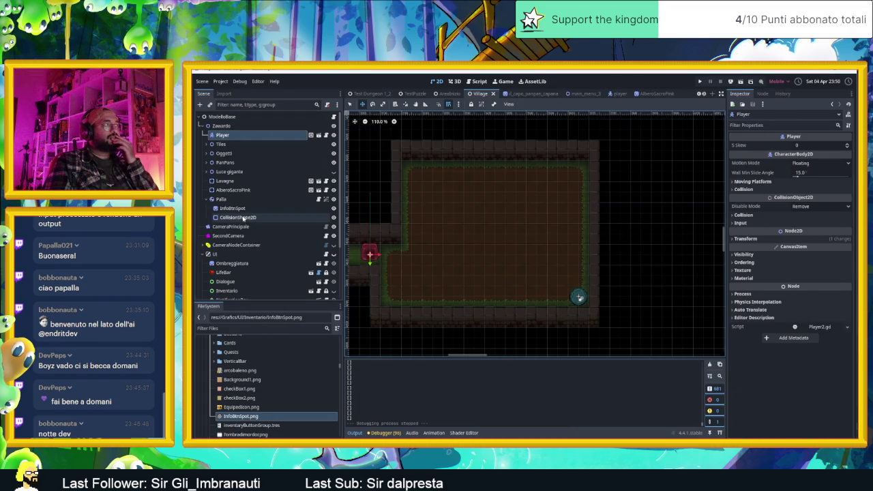
# Step: Set the Palla ball's Continuous CD to Cast Ray and save the Village scene
pyautogui.click(221, 199)
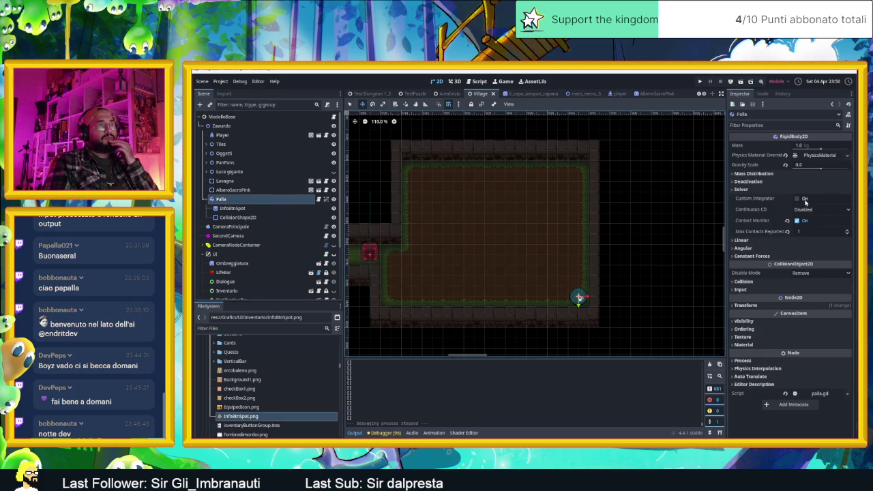
pyautogui.click(807, 211)
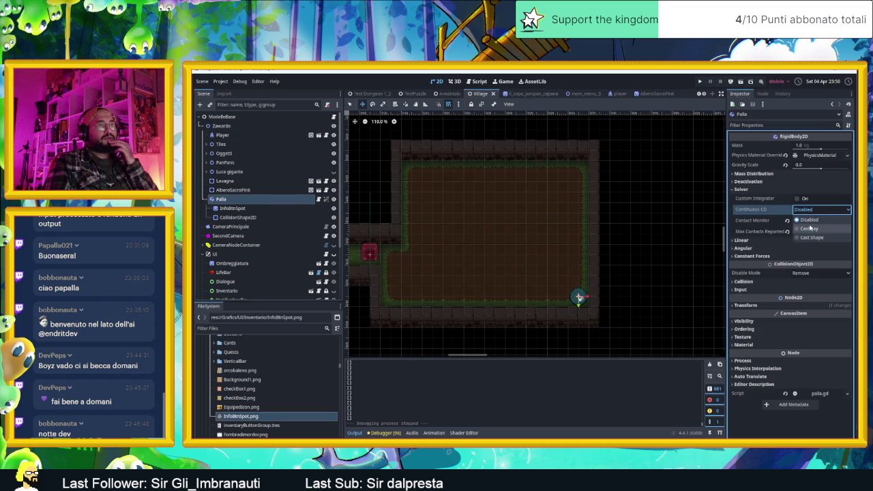
pyautogui.click(798, 229)
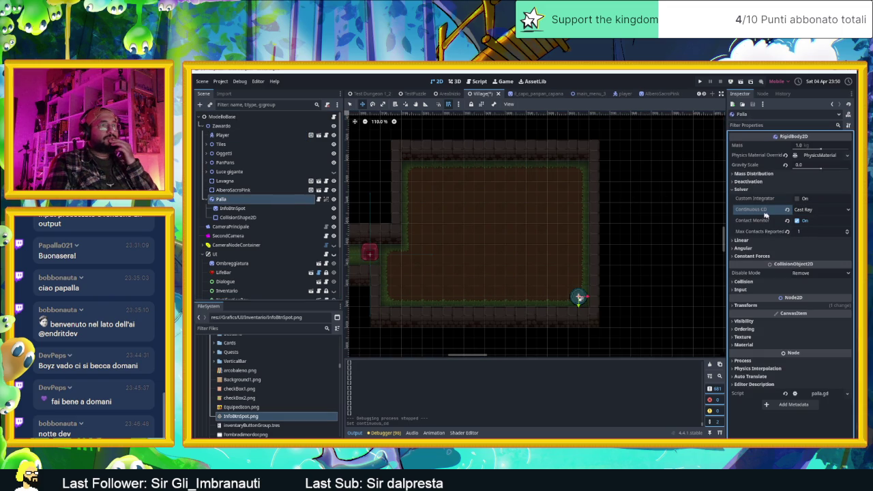
pyautogui.scroll(5, 579, 298)
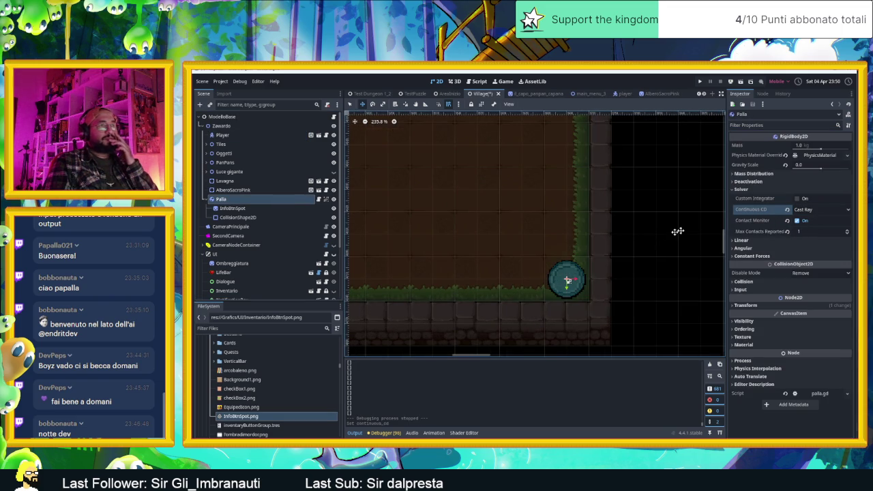
pyautogui.click(797, 199)
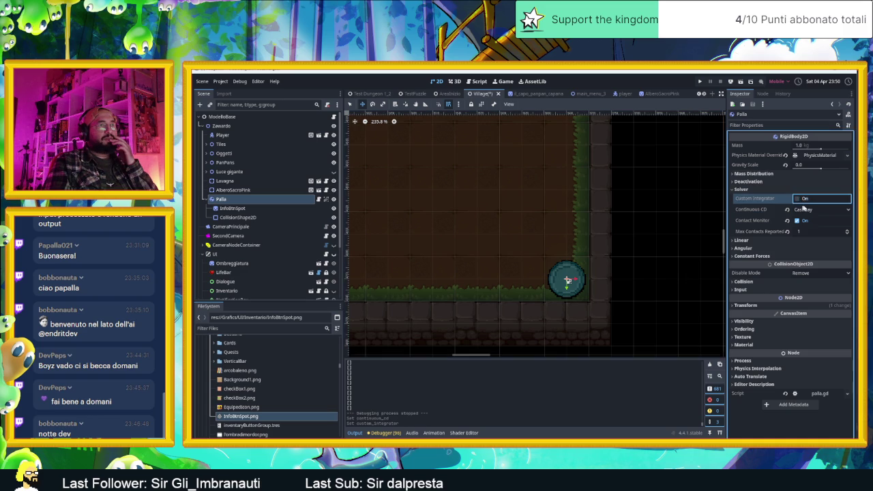
pyautogui.click(807, 210)
pyautogui.click(811, 238)
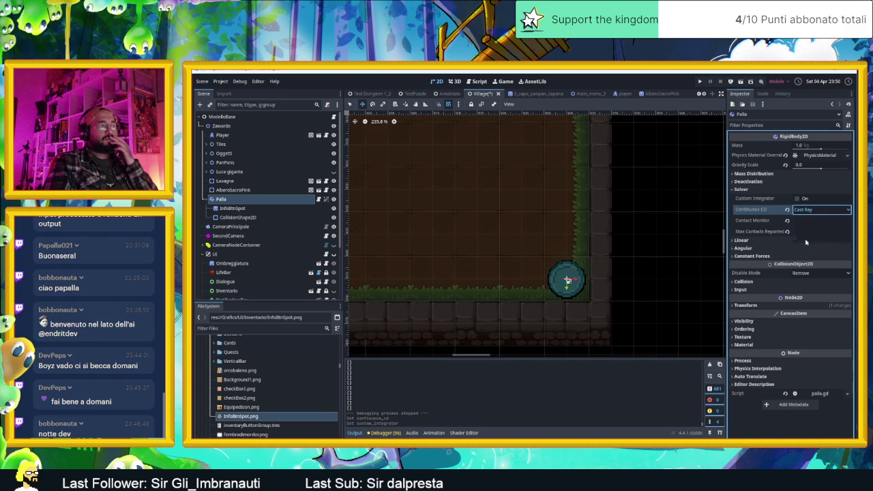
pyautogui.click(786, 210)
pyautogui.click(818, 209)
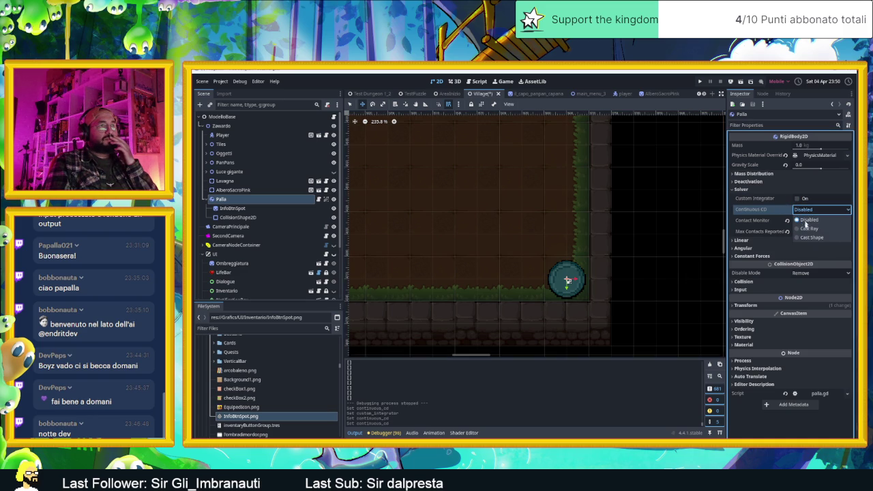
pyautogui.click(812, 227)
pyautogui.hotkey('ctrl', 's')
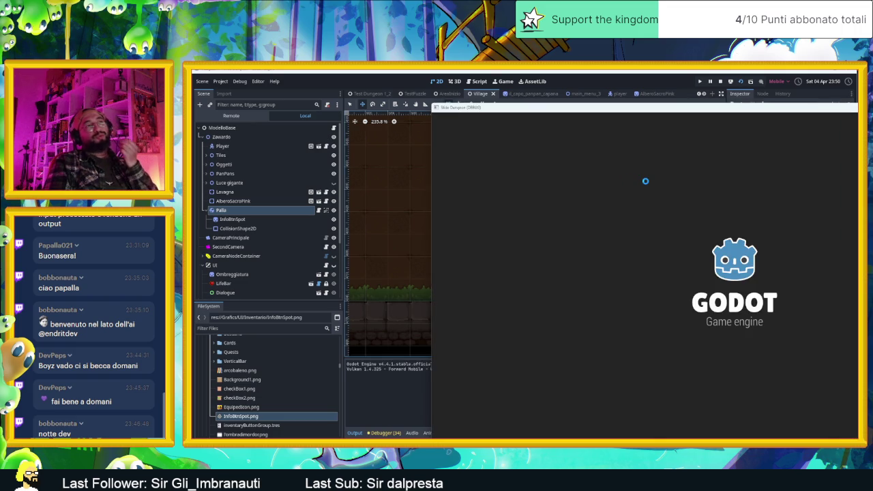
# Step: Move Palla up the right wall to the player's row, save, and dash the player into it
pyautogui.press('Right')
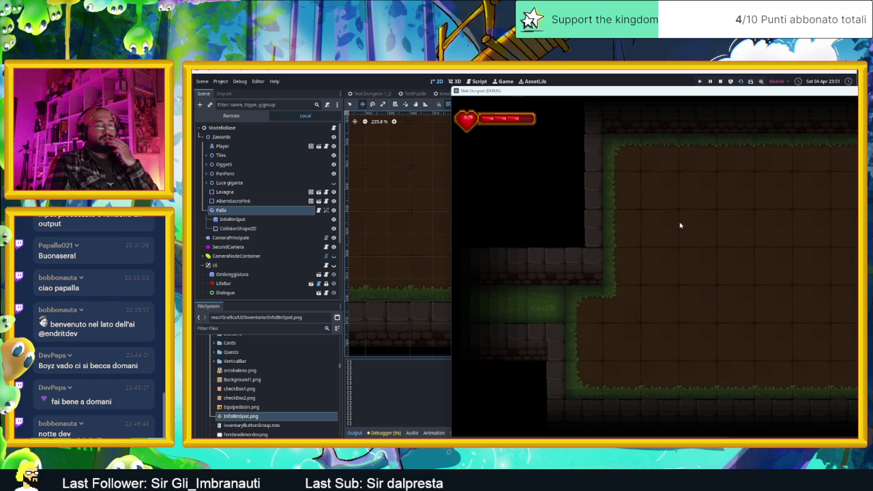
pyautogui.click(720, 81)
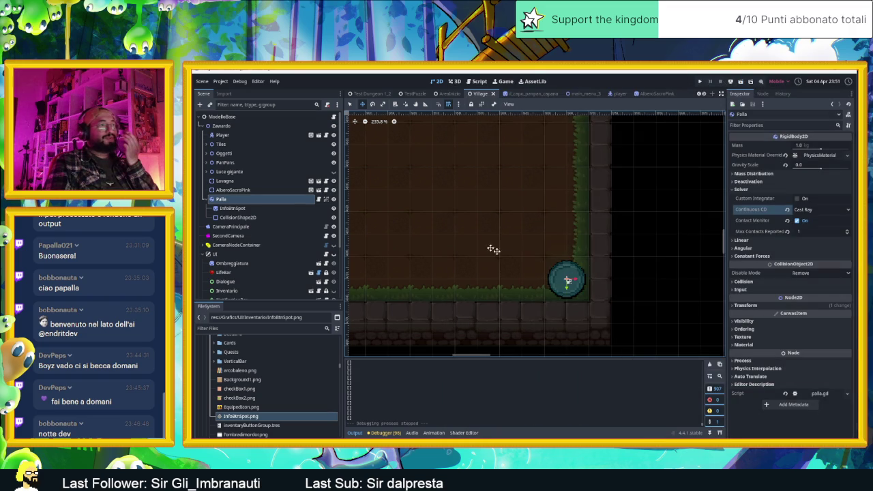
pyautogui.scroll(-4, 493, 249)
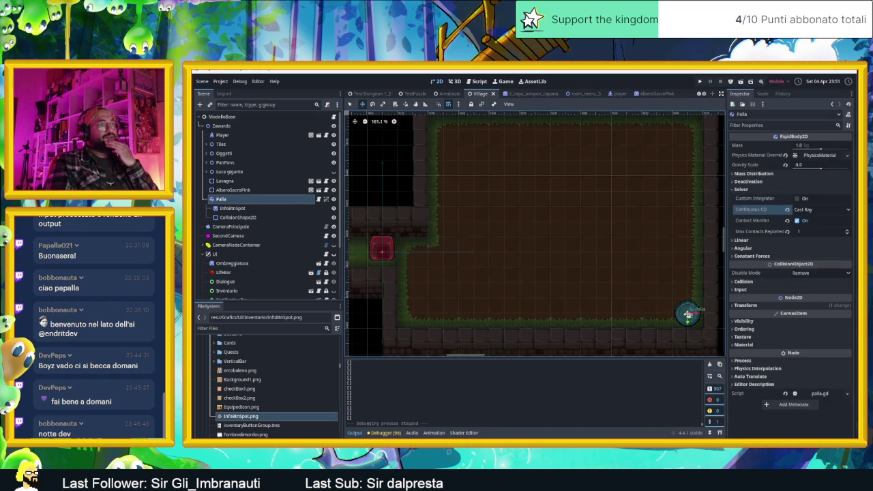
pyautogui.moveTo(687, 314)
pyautogui.mouseDown()
pyautogui.moveTo(473, 251)
pyautogui.moveTo(445, 254)
pyautogui.moveTo(683, 258)
pyautogui.mouseUp()
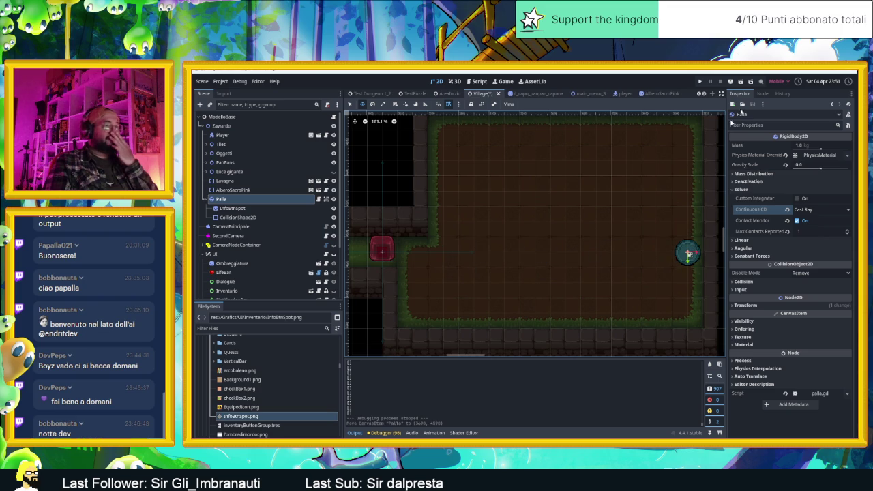
pyautogui.hotkey('ctrl', 's')
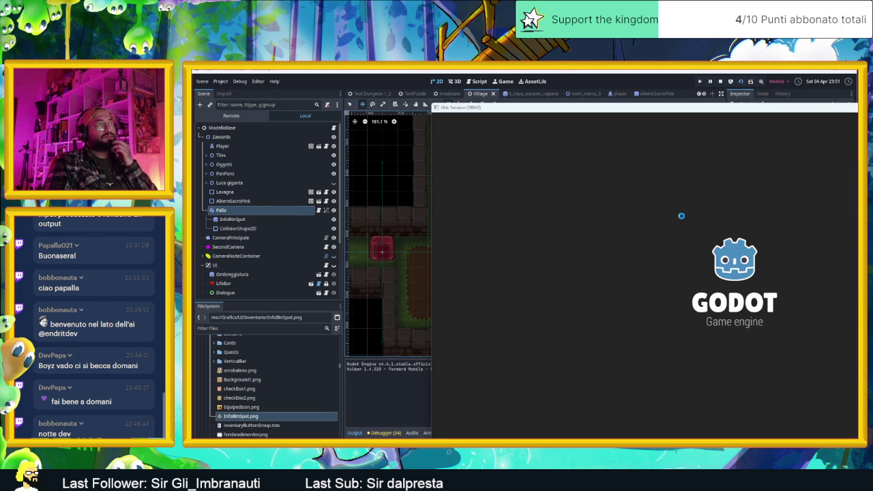
pyautogui.press('Right')
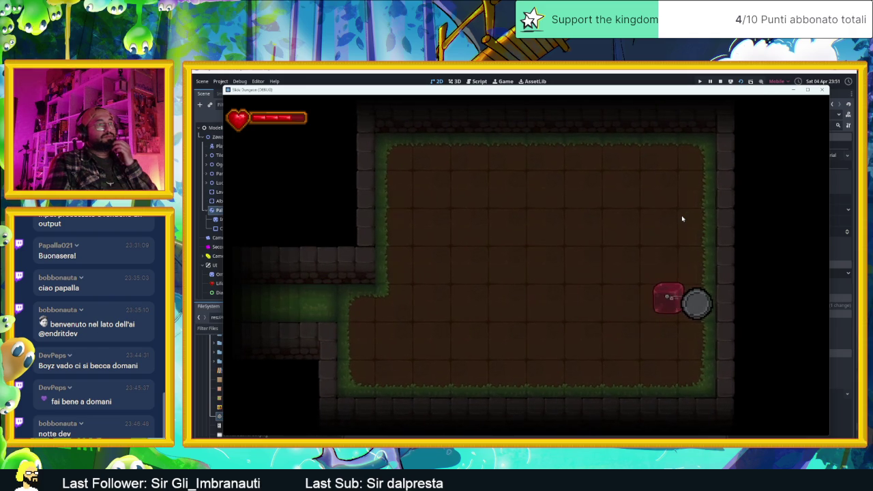
pyautogui.moveTo(516, 89); pyautogui.dragTo(736, 122)
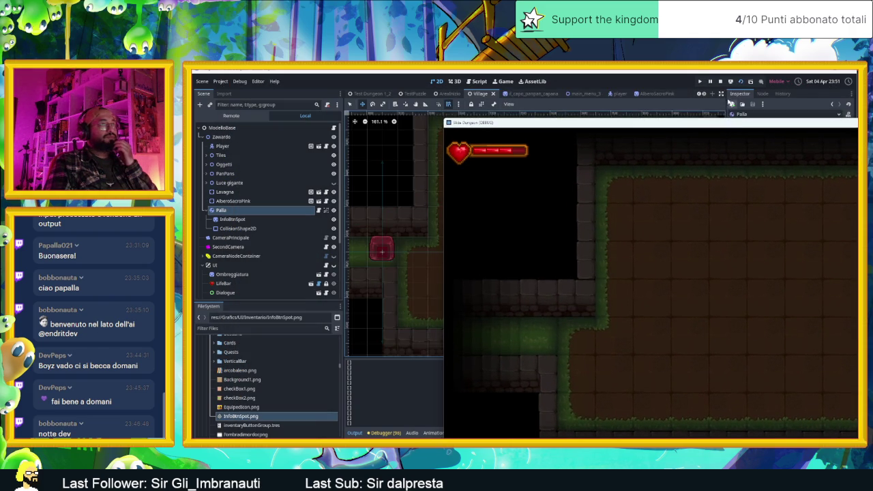
# Step: Stop the game, turn on Palla's custom integrator, and save the scene
pyautogui.click(720, 83)
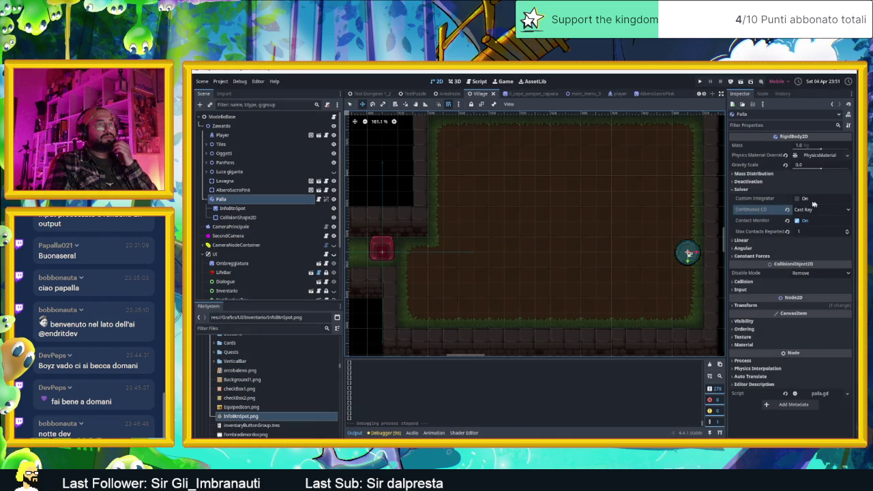
pyautogui.click(806, 199)
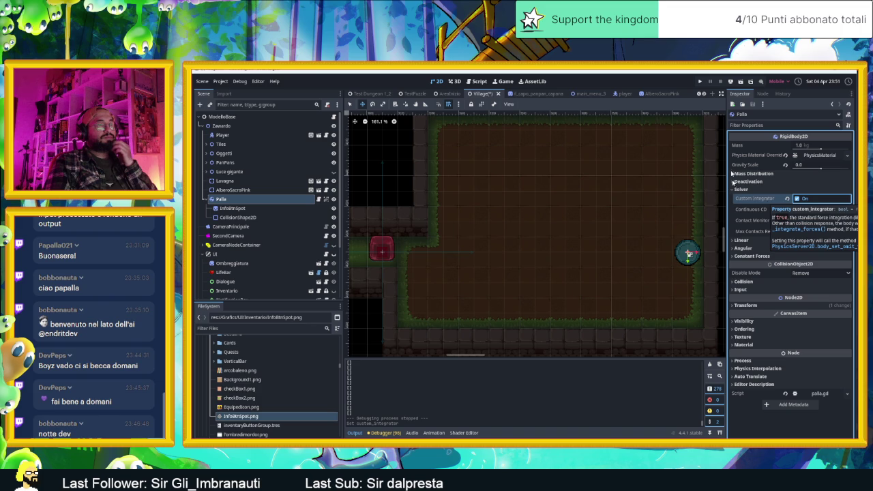
pyautogui.hotkey('ctrl', 's')
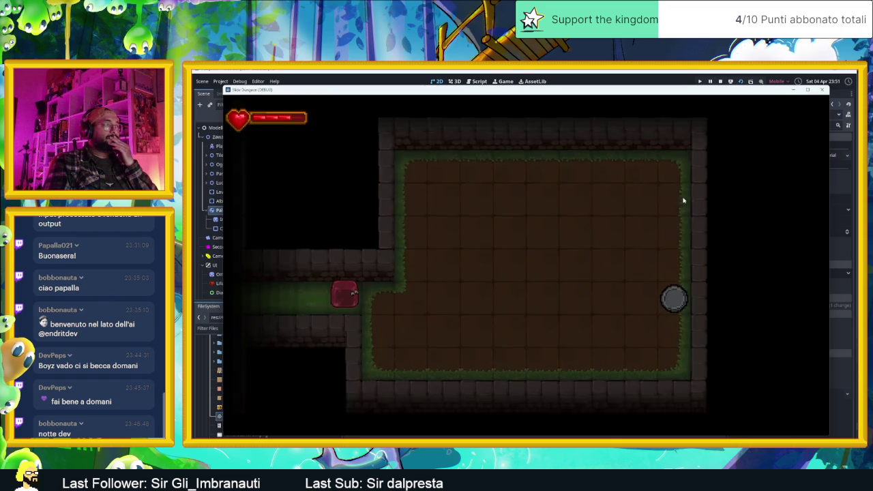
# Step: Check the running game, stop it, clear the Output log, and switch to Gemini
pyautogui.moveTo(637, 90); pyautogui.dragTo(805, 104)
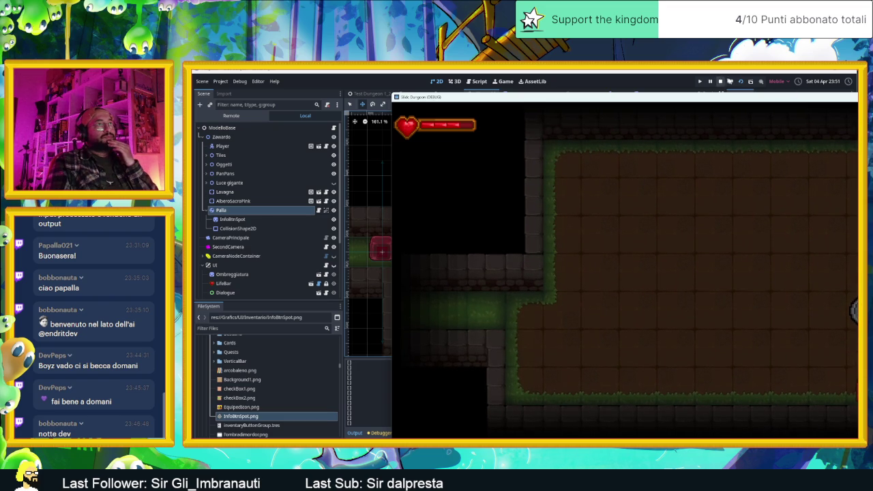
pyautogui.click(724, 80)
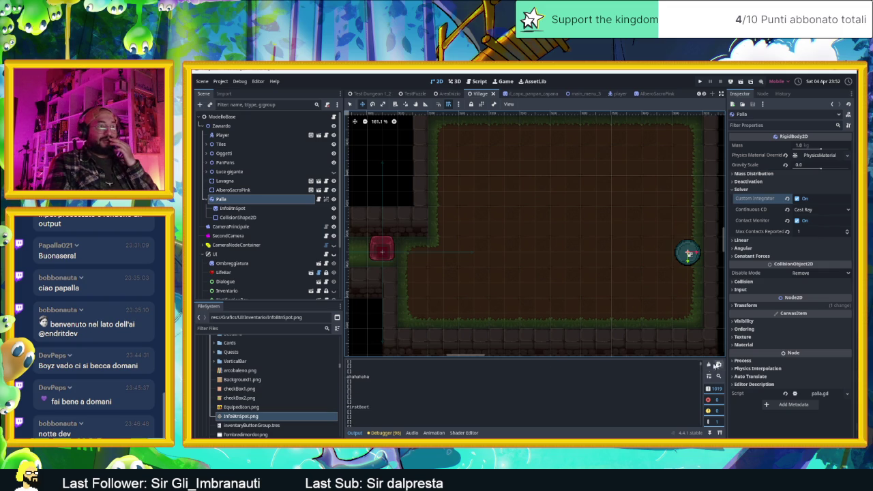
pyautogui.click(709, 364)
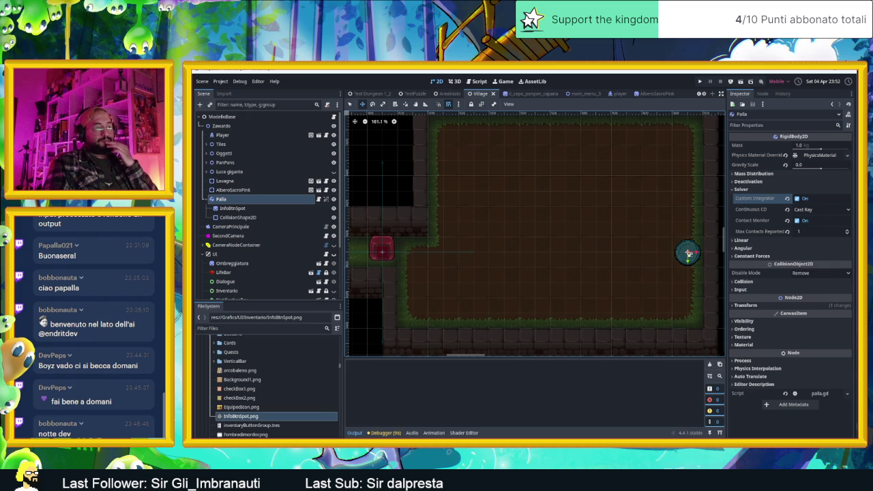
pyautogui.hotkey('alt', 'Tab')
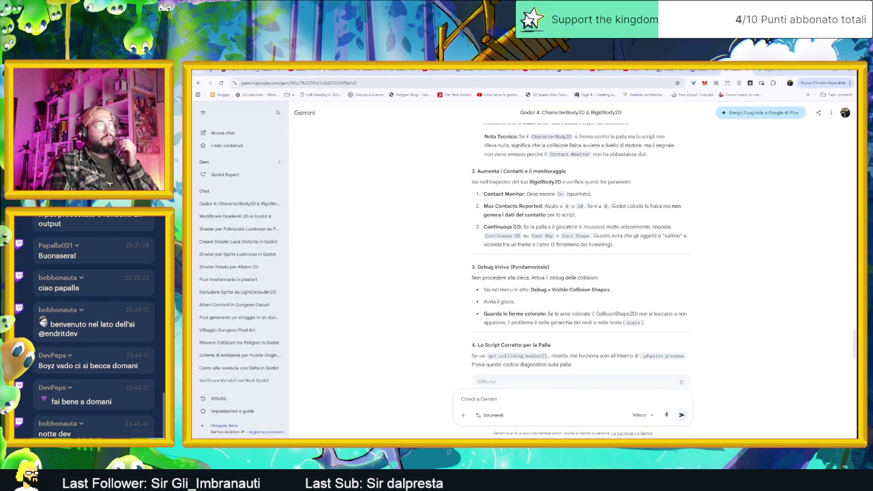
# Step: Scroll through Gemini's Debug Visivo steps and the diagnostic RigidBody2D GDScript
pyautogui.scroll(-5, 658, 331)
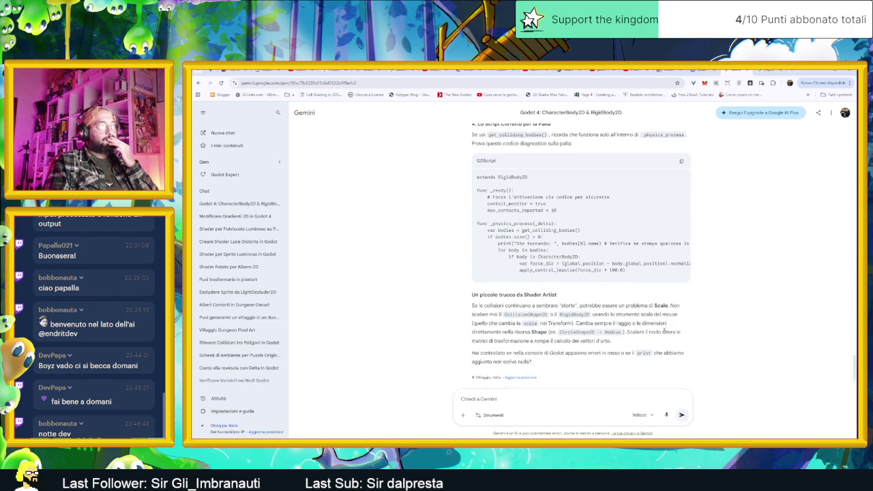
pyautogui.scroll(4, 664, 331)
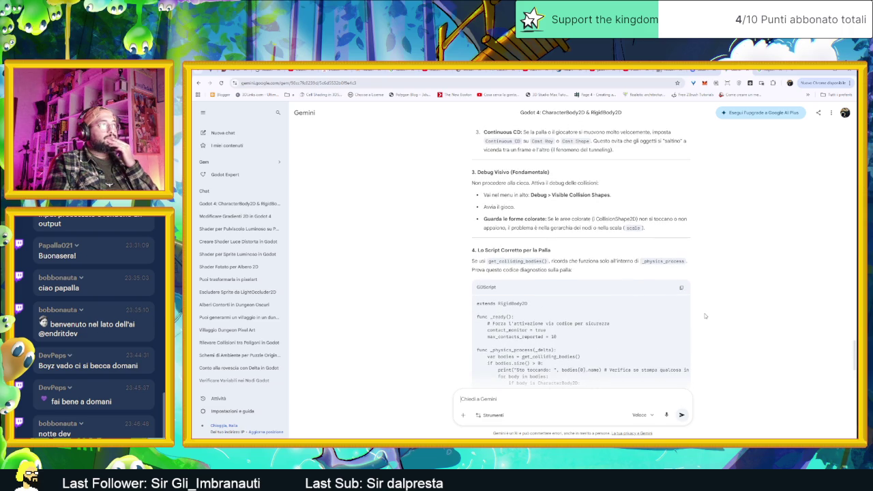
pyautogui.scroll(2, 623, 250)
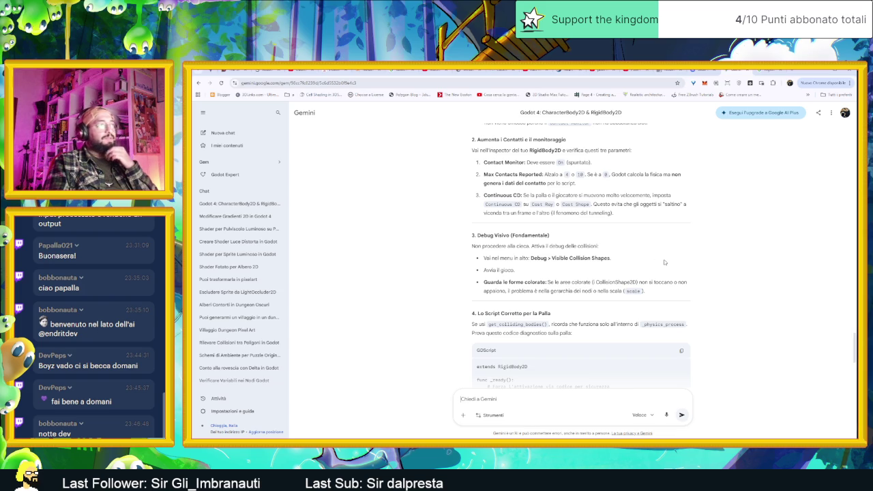
pyautogui.scroll(-3, 700, 307)
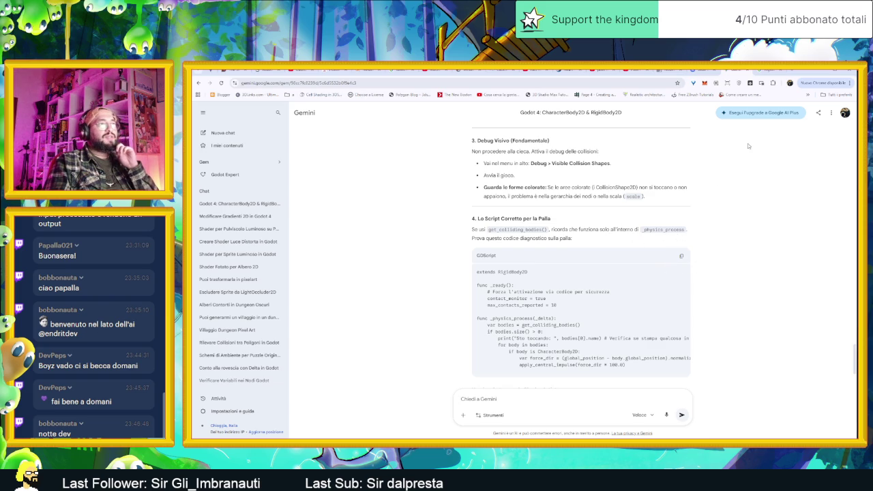
# Step: Open Palla's palla.gd script in Godot, then return to Gemini's corrected-script section
pyautogui.hotkey('alt', 'Tab')
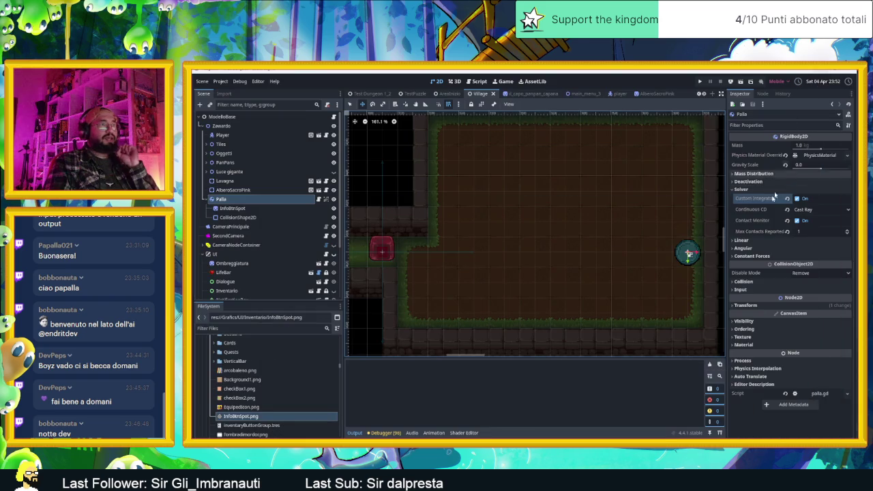
pyautogui.click(319, 198)
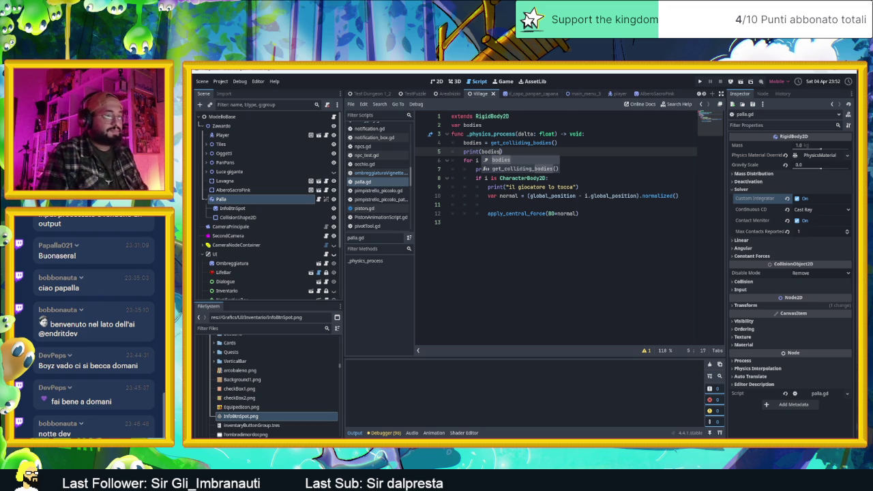
pyautogui.hotkey('alt', 'Tab')
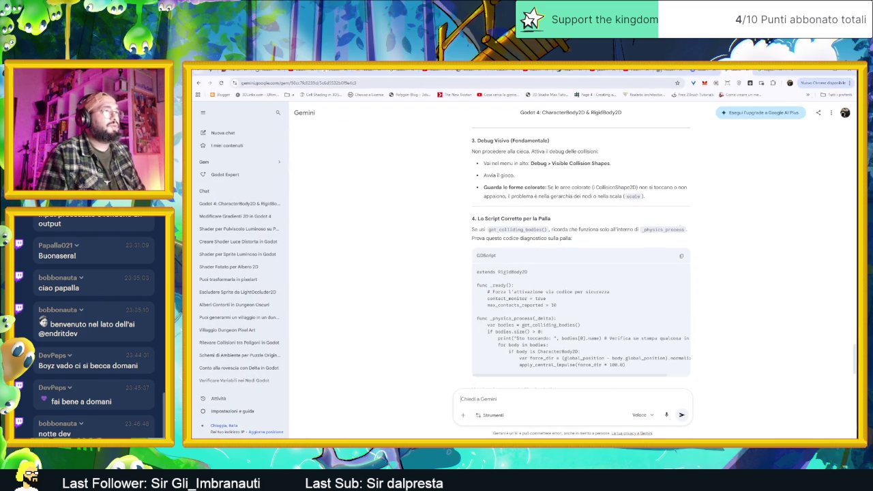
# Step: Scroll Gemini's reply to its closing Shader Artist tip about never scaling collision shapes
pyautogui.scroll(-1, 707, 226)
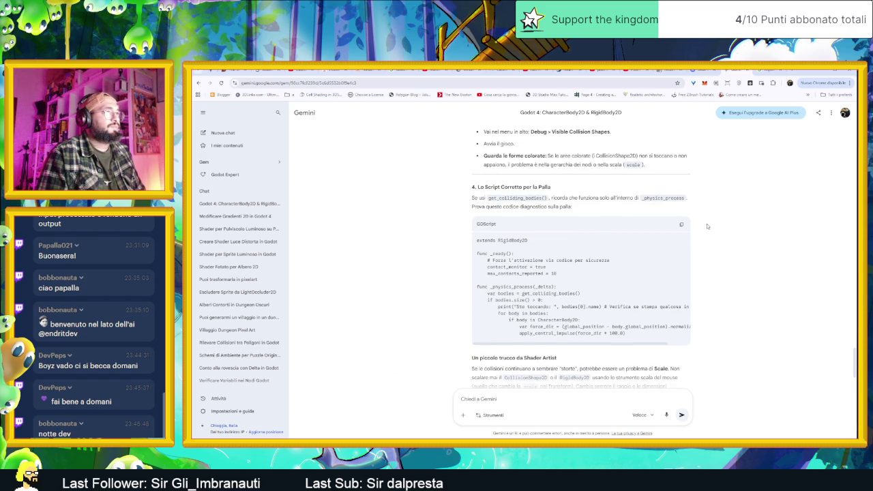
pyautogui.scroll(-2, 707, 226)
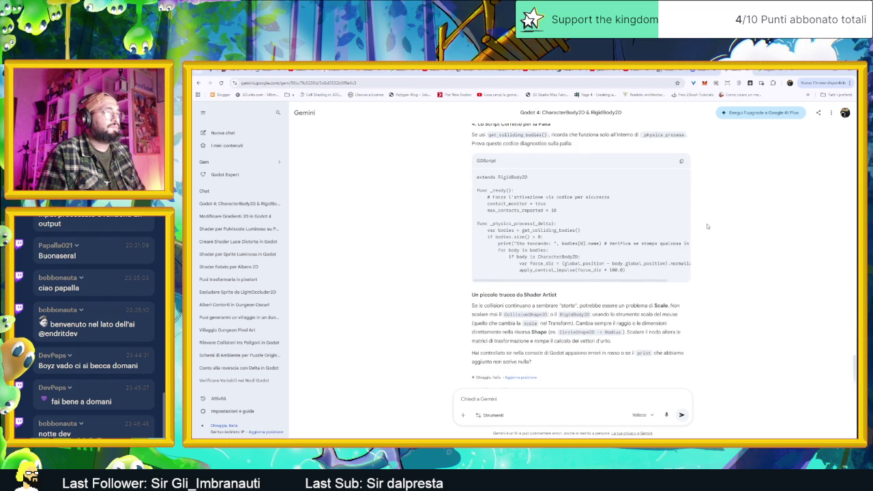
pyautogui.scroll(-1, 707, 227)
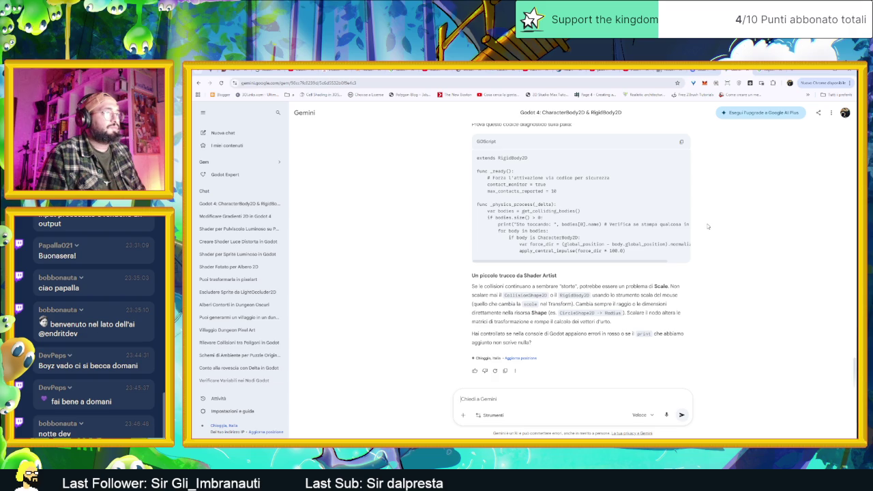
# Step: Turn on Visible Collision Shapes from Godot's Debug menu
pyautogui.hotkey('alt', 'Tab')
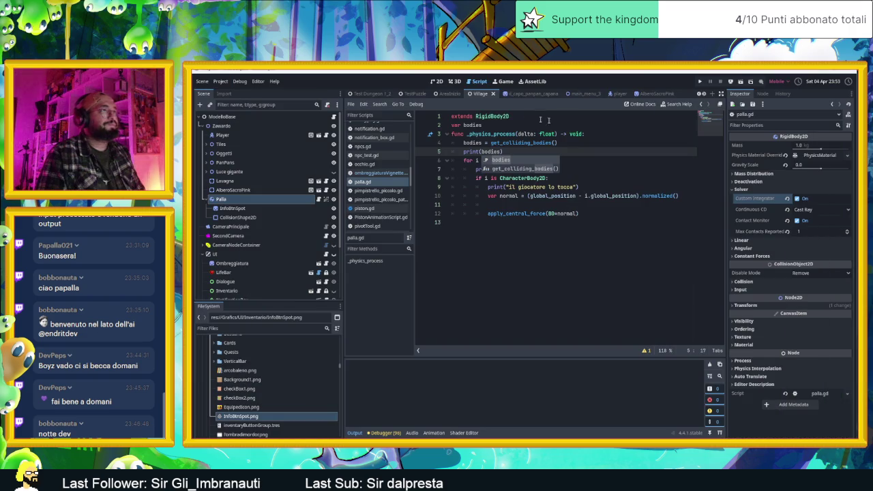
pyautogui.click(258, 82)
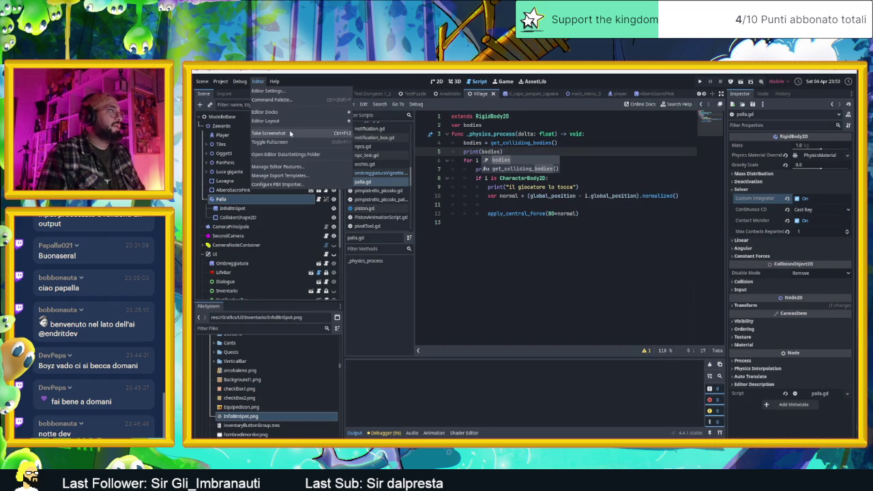
pyautogui.moveTo(240, 83)
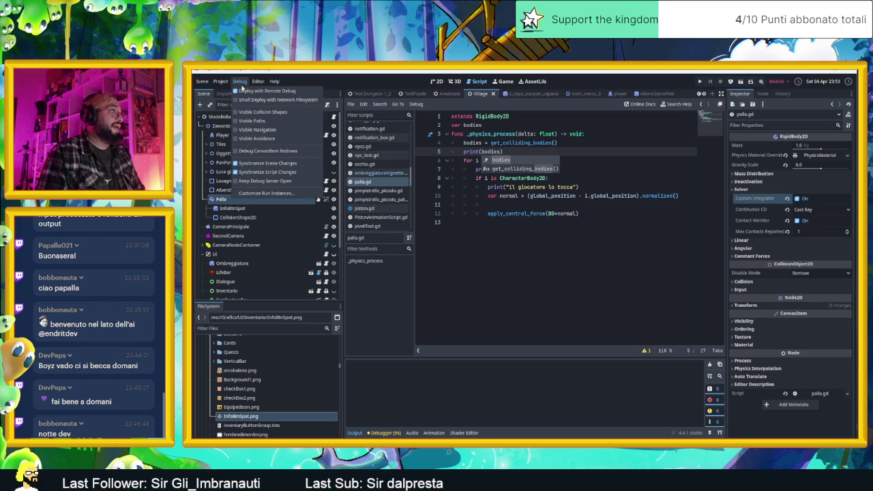
pyautogui.click(260, 112)
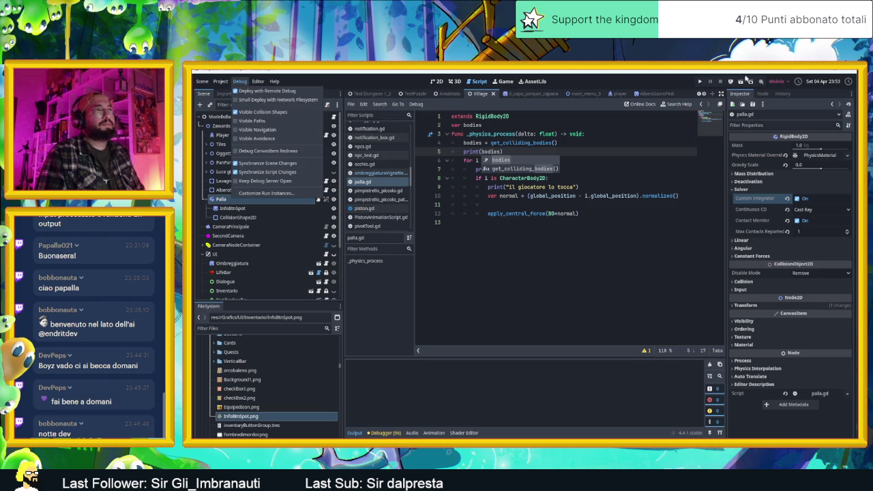
pyautogui.click(743, 81)
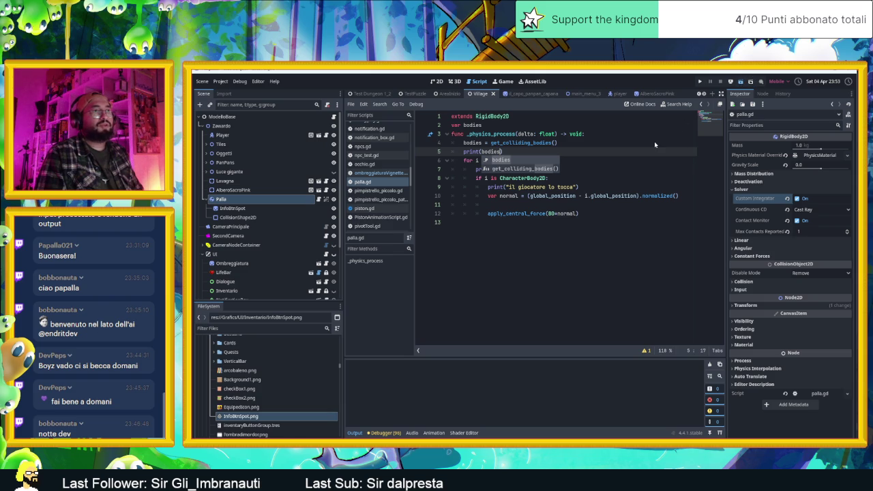
# Step: Run the scene, steer the slime around and against the ball, then stop the game
pyautogui.hotkey('ctrl', 's')
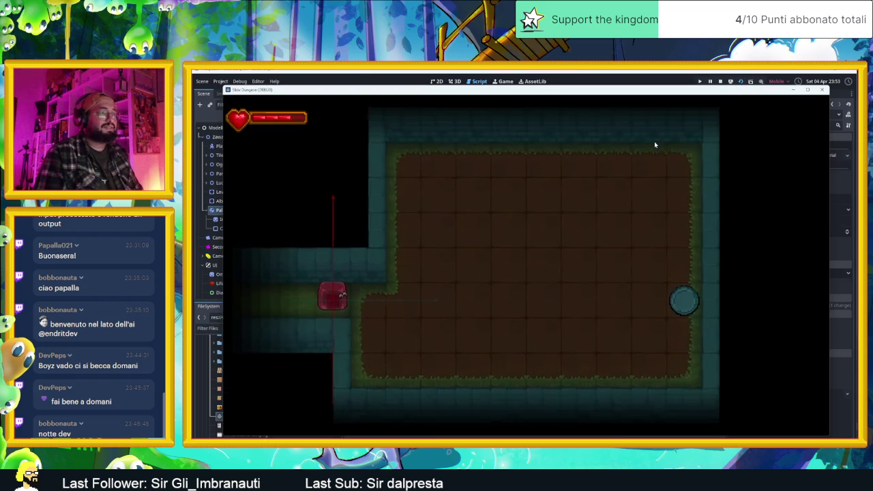
pyautogui.press('d')
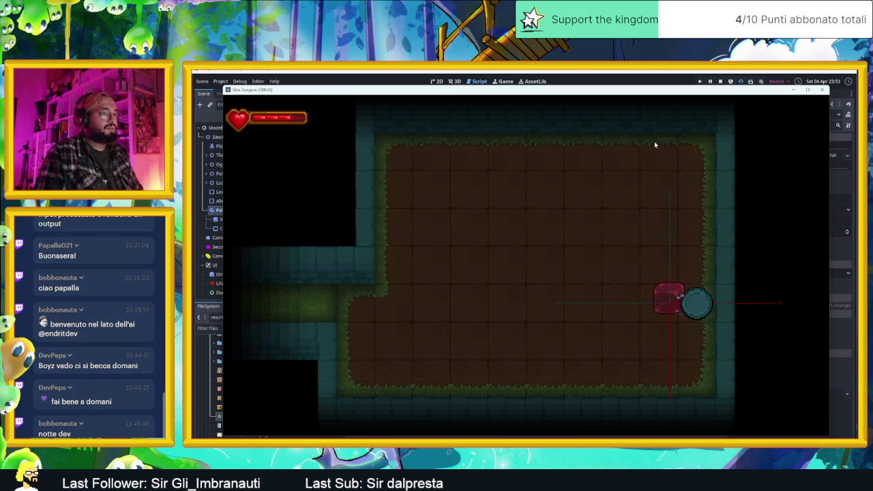
pyautogui.press('w')
pyautogui.press('d')
pyautogui.press('s')
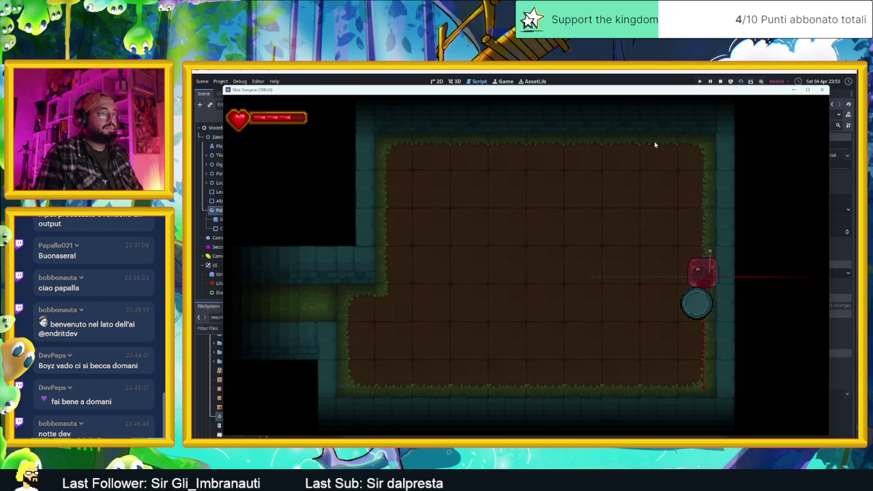
pyautogui.press('w')
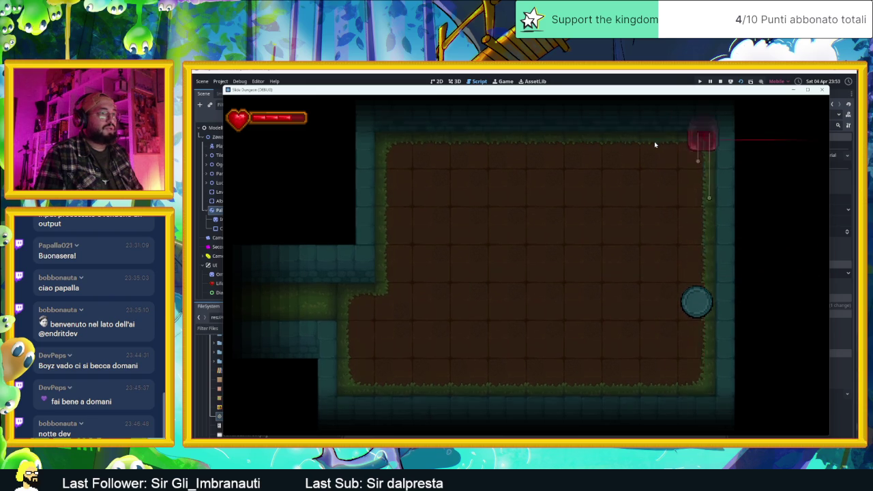
pyautogui.press('s')
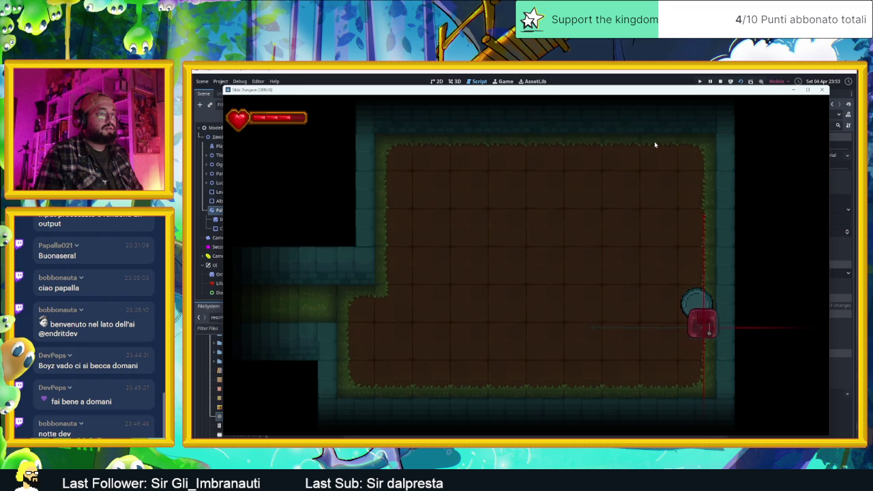
pyautogui.click(718, 82)
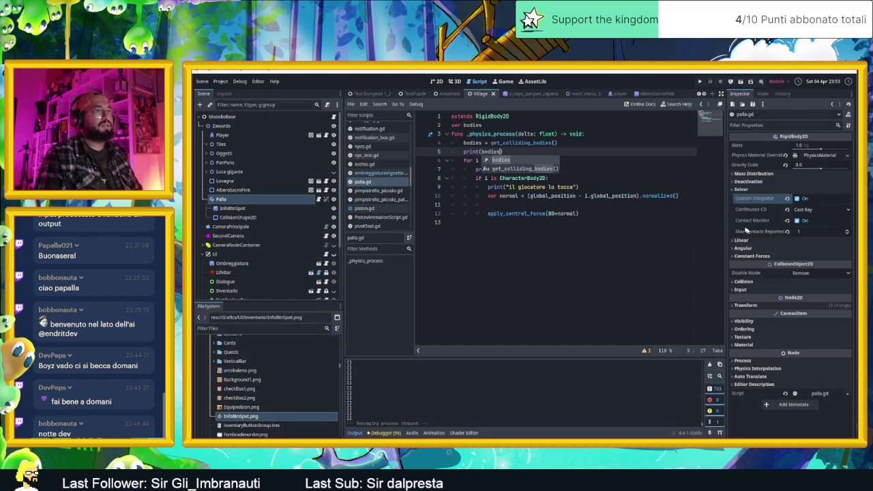
# Step: Set the ball's Gravity Scale to 0.362, run the scene, and dash the slime toward the ball
pyautogui.click(822, 169)
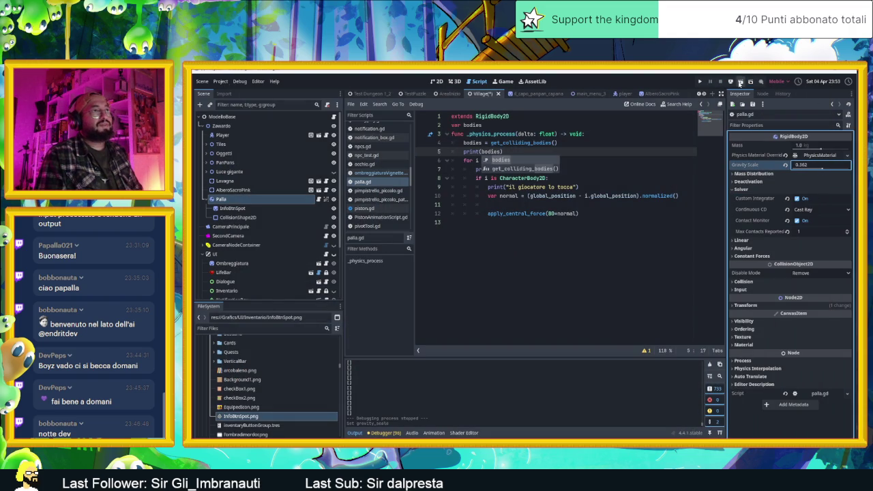
pyautogui.click(740, 82)
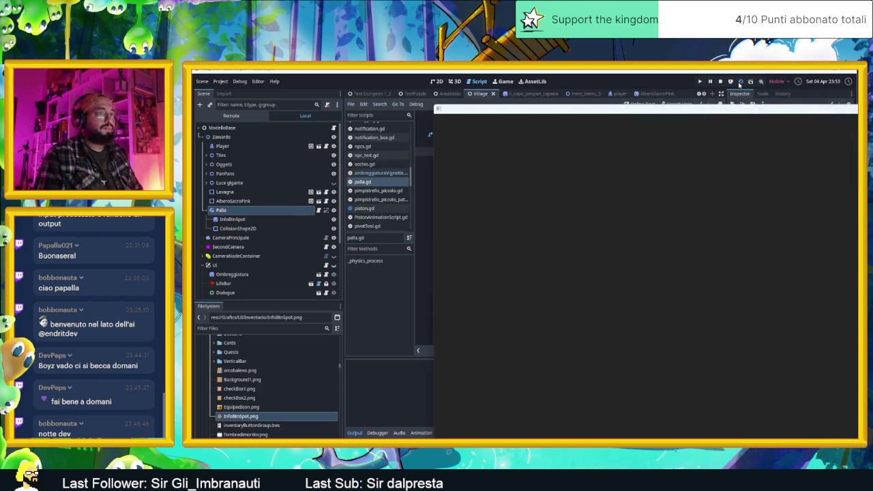
pyautogui.press('Right')
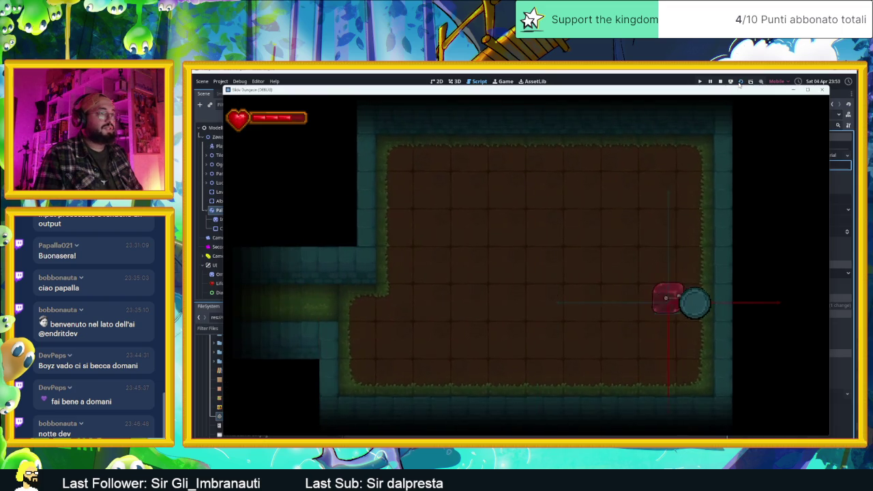
pyautogui.press('Up')
# Step: Slide the slime around the ball and over to the far wall, then stop the game
pyautogui.press('Down')
pyautogui.press('Up')
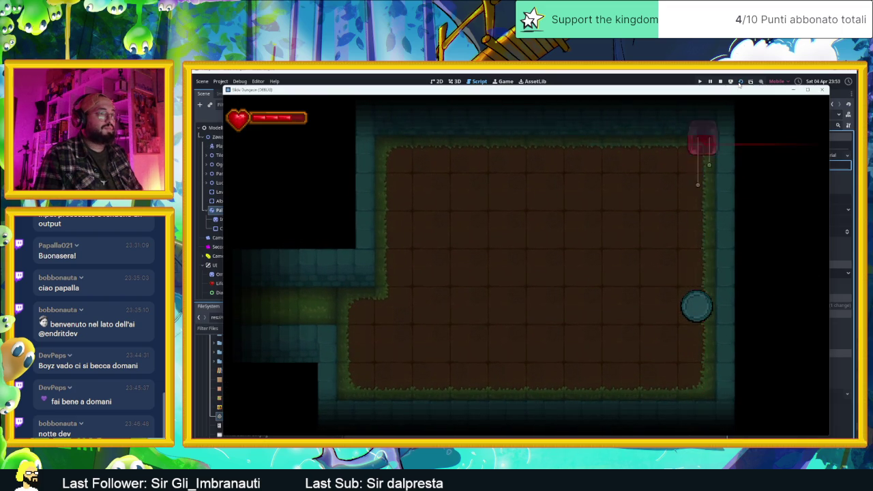
pyautogui.press('Left')
pyautogui.press('Down')
pyautogui.press('Right')
pyautogui.press('Up')
pyautogui.press('Left')
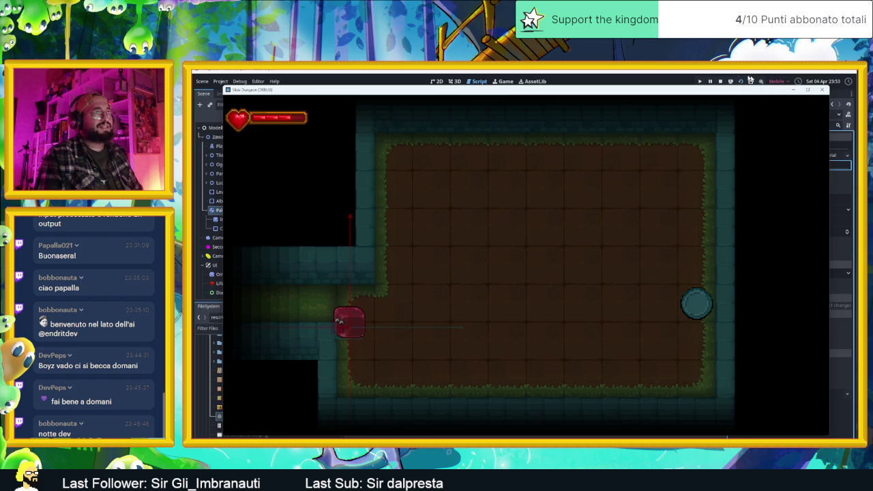
pyautogui.click(720, 81)
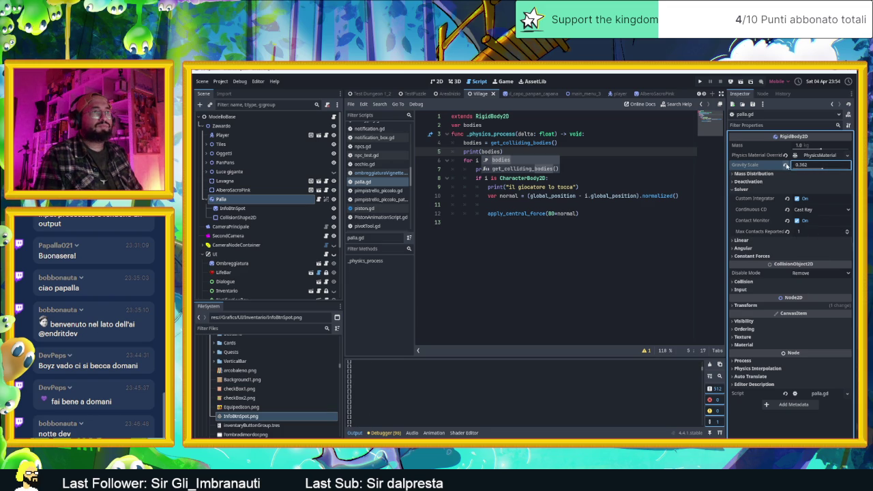
# Step: Reset Gravity Scale to 1.0, save, walk the player into the ball, then stop the game
pyautogui.click(785, 165)
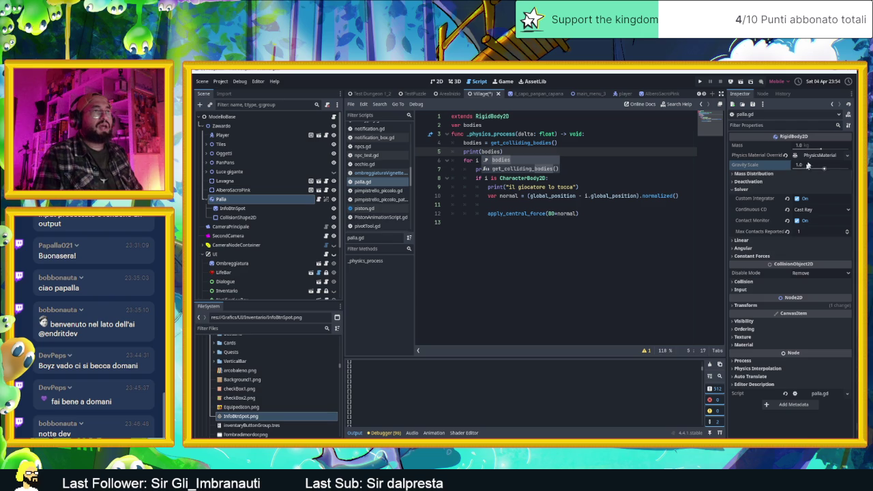
pyautogui.hotkey('ctrl', 's')
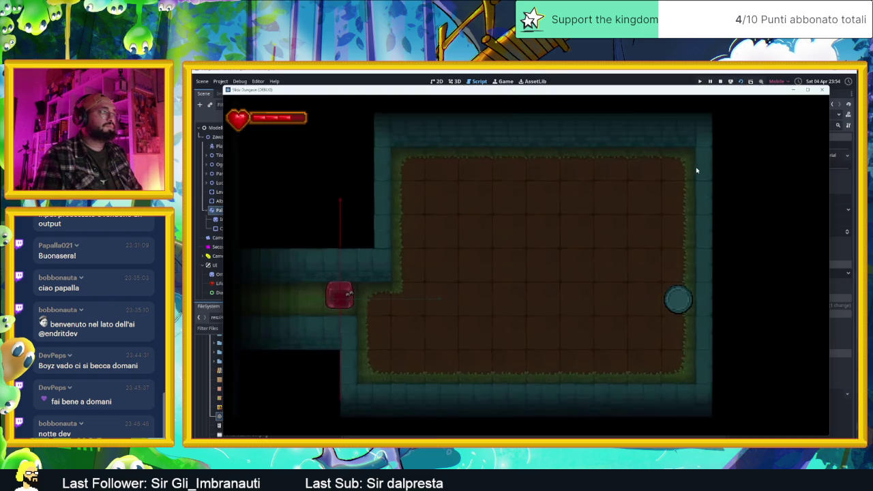
pyautogui.press('Right')
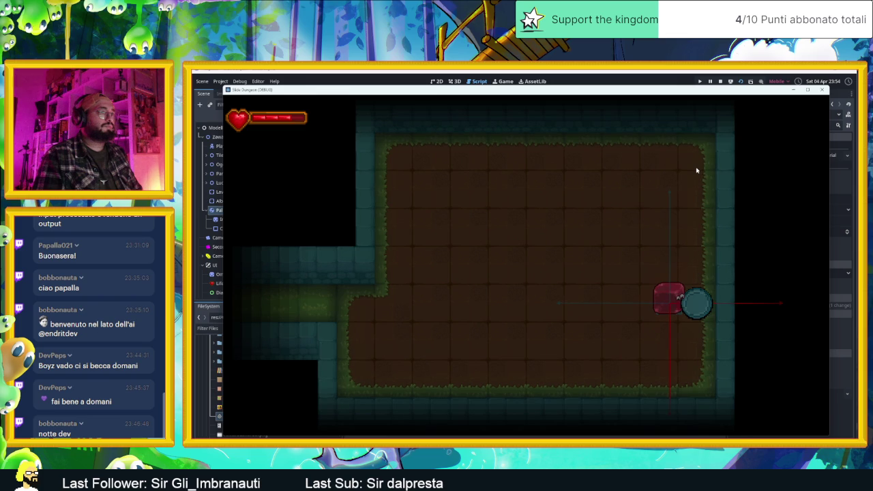
pyautogui.moveTo(599, 92); pyautogui.dragTo(812, 93)
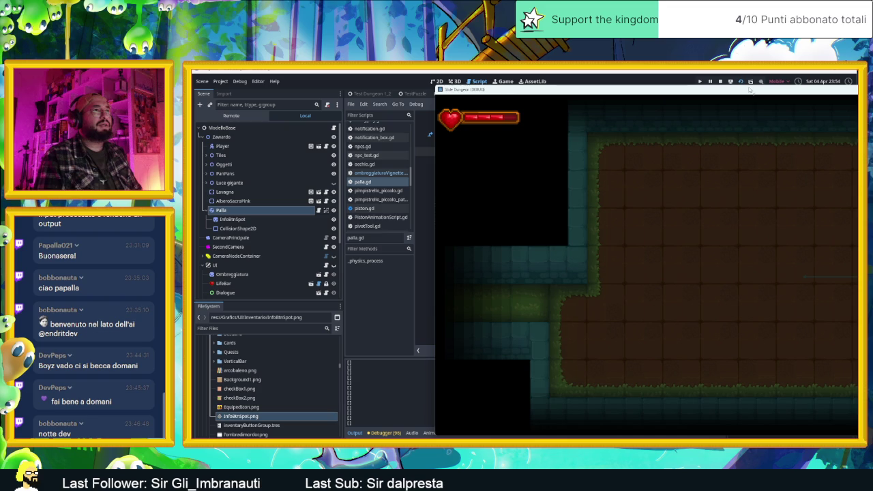
pyautogui.click(721, 81)
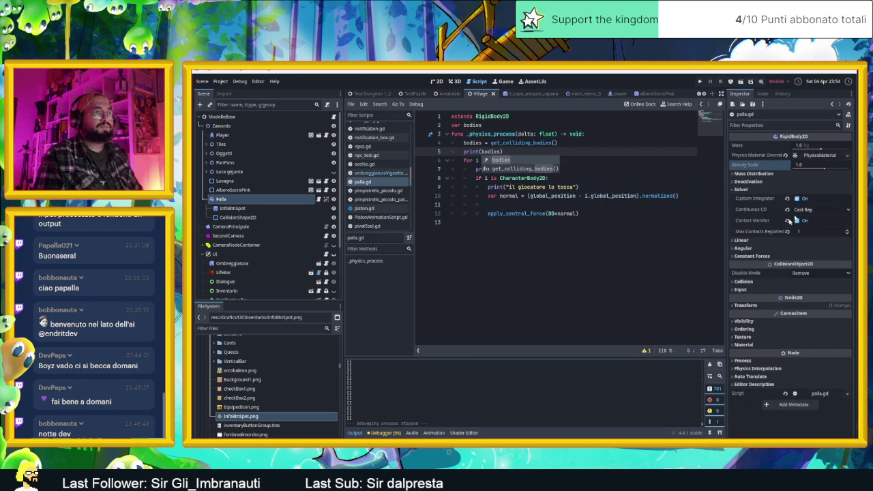
# Step: Put the ball on collision layer 2 and make its mask detect layer 2
pyautogui.click(752, 256)
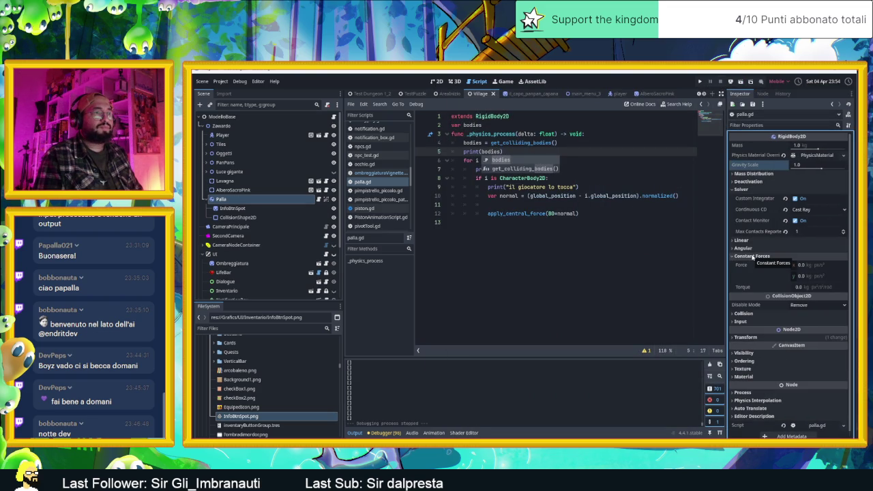
pyautogui.click(752, 256)
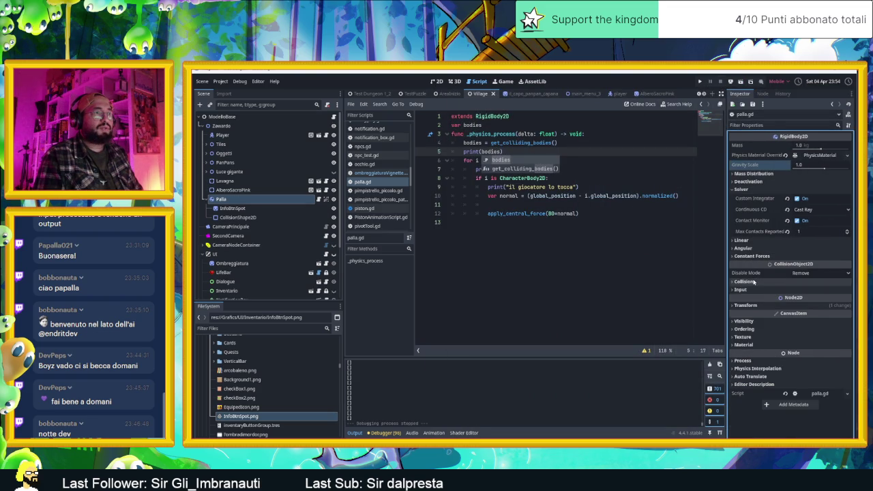
pyautogui.click(753, 281)
pyautogui.click(746, 301)
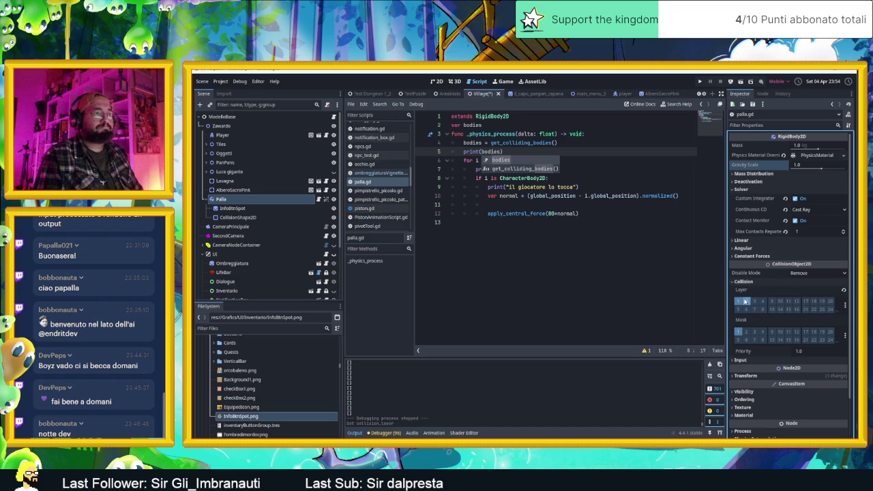
pyautogui.click(747, 332)
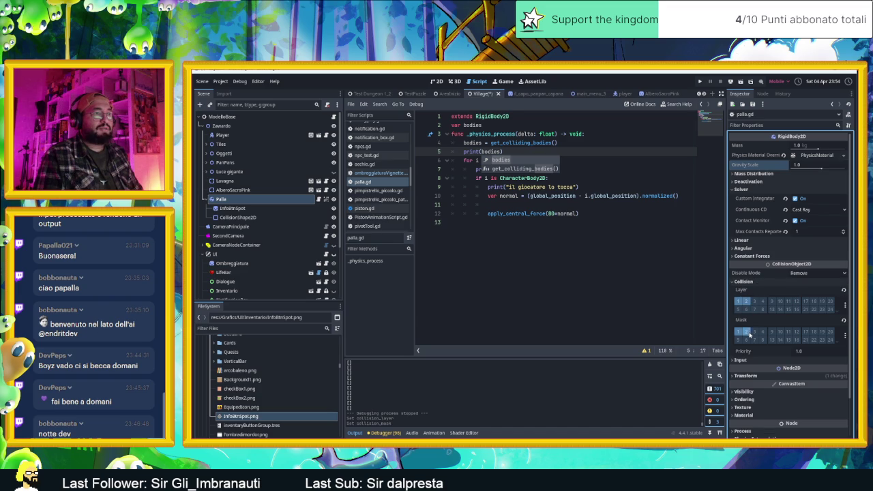
pyautogui.click(752, 256)
pyautogui.click(752, 255)
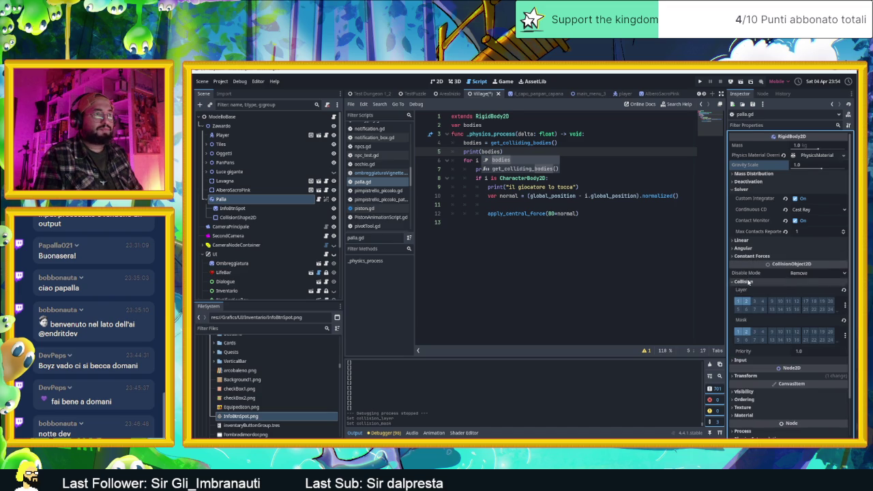
pyautogui.click(748, 281)
# Step: Look through the ball's Inspector sections and set its Mass to 0.1
pyautogui.click(748, 291)
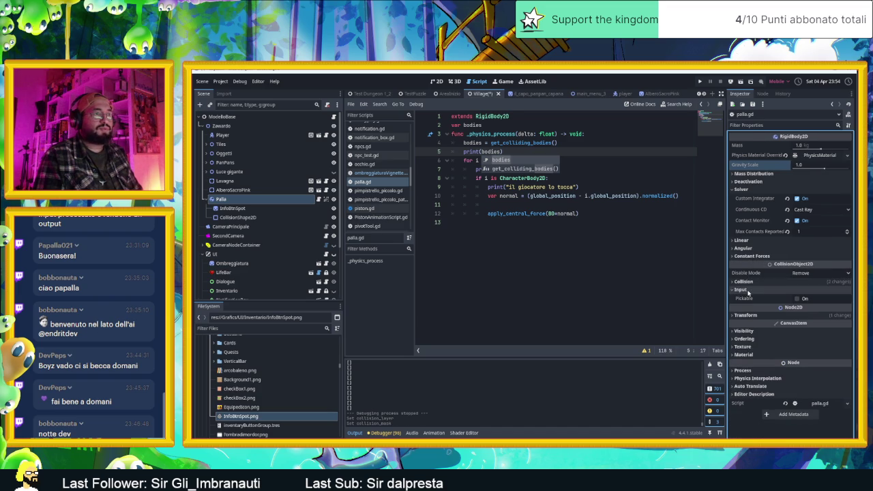
pyautogui.click(748, 291)
pyautogui.click(742, 248)
pyautogui.click(742, 248)
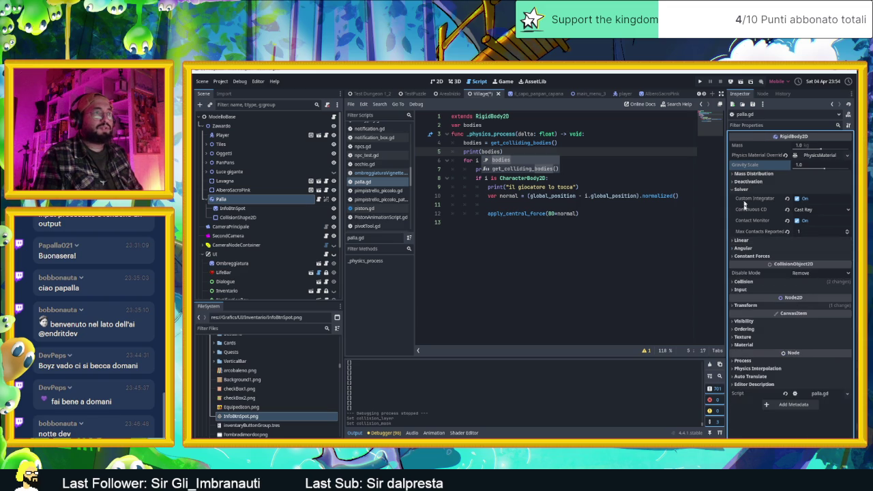
pyautogui.click(748, 182)
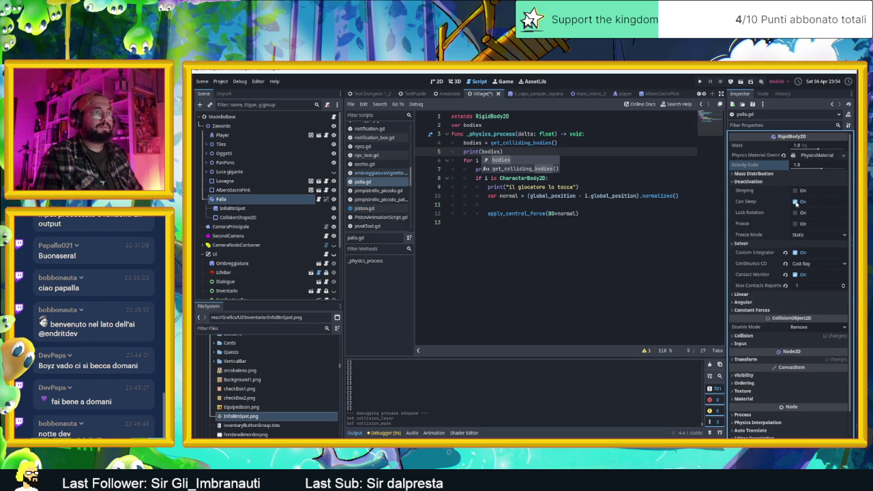
pyautogui.click(762, 174)
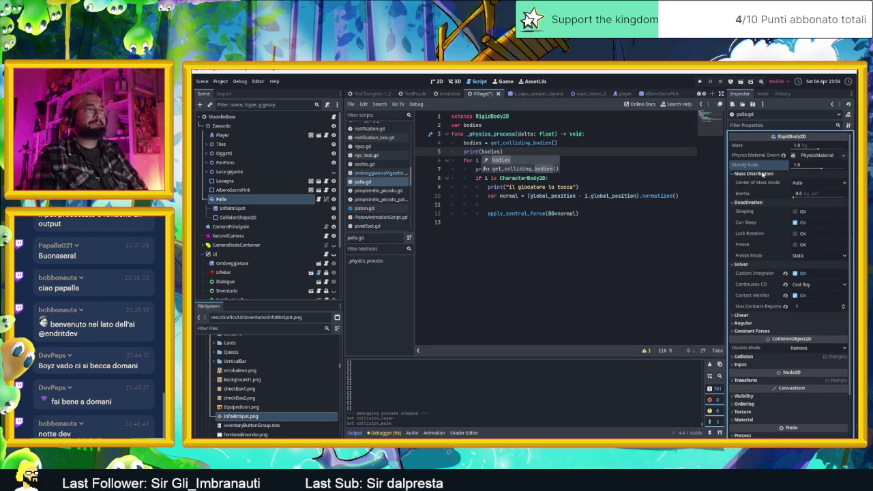
pyautogui.click(762, 174)
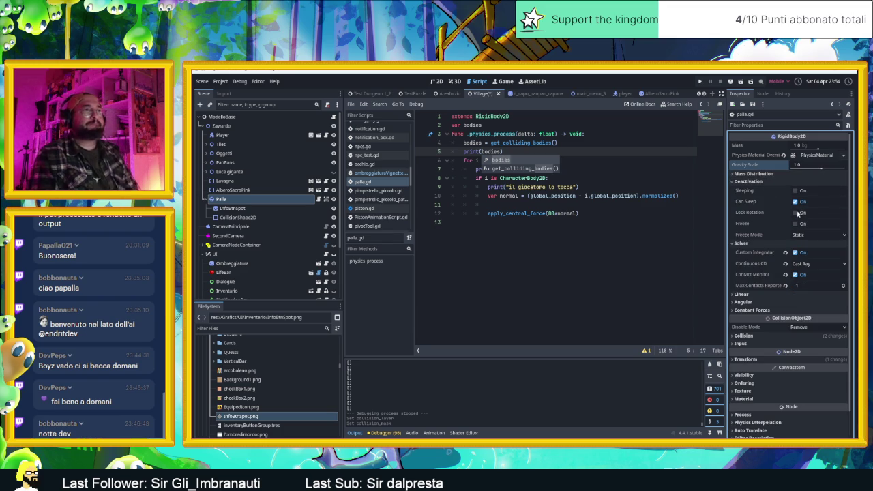
pyautogui.click(805, 145)
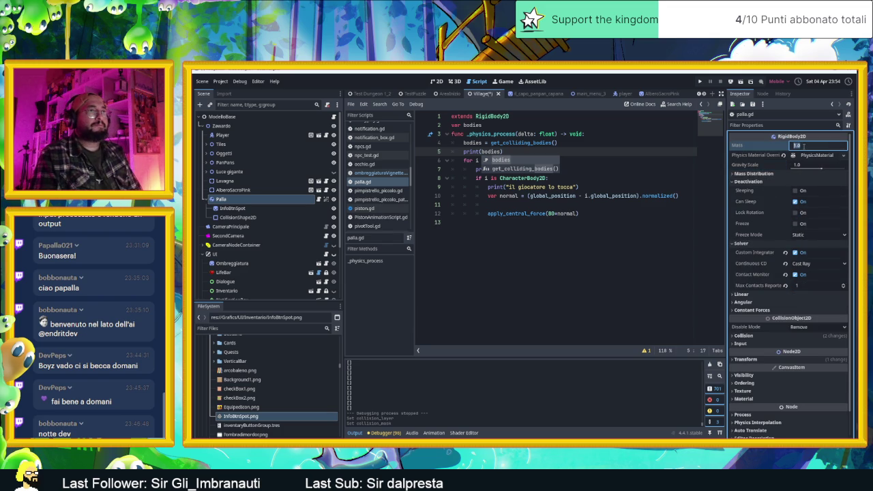
pyautogui.write('0.1')
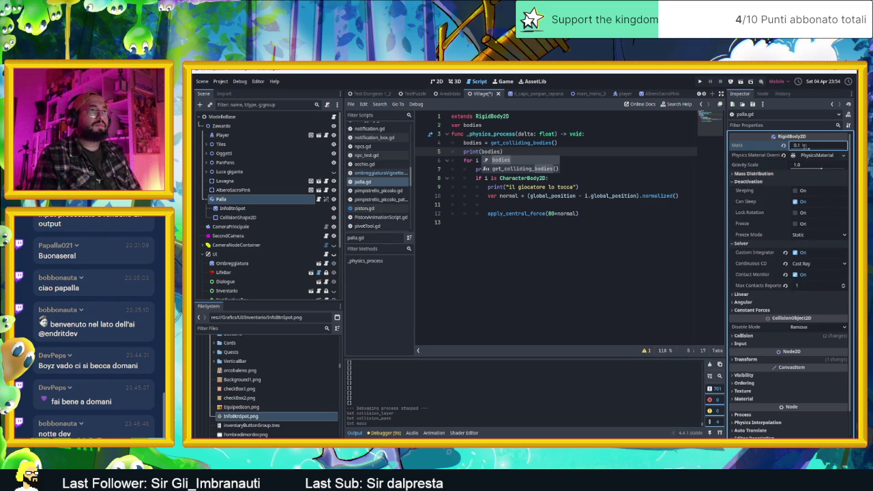
# Step: Lower the ball's PhysicsMaterial friction to 0.1 and run the game
pyautogui.click(811, 156)
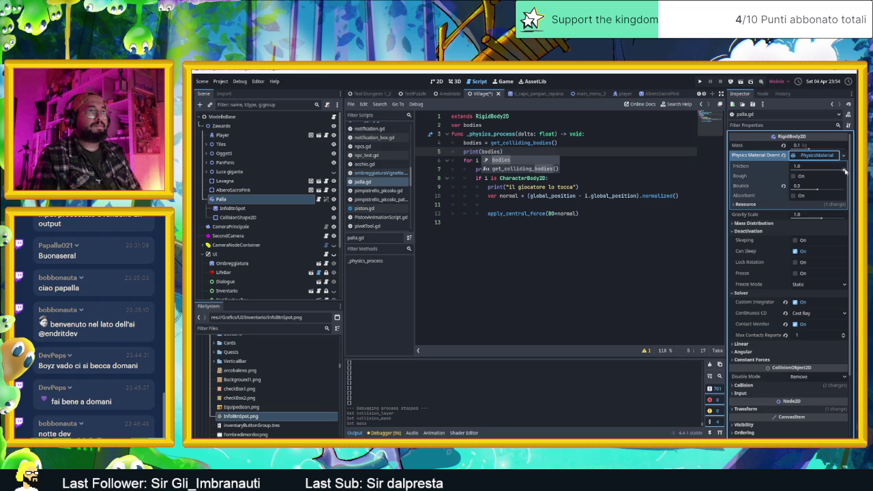
pyautogui.moveTo(844, 172); pyautogui.dragTo(797, 170)
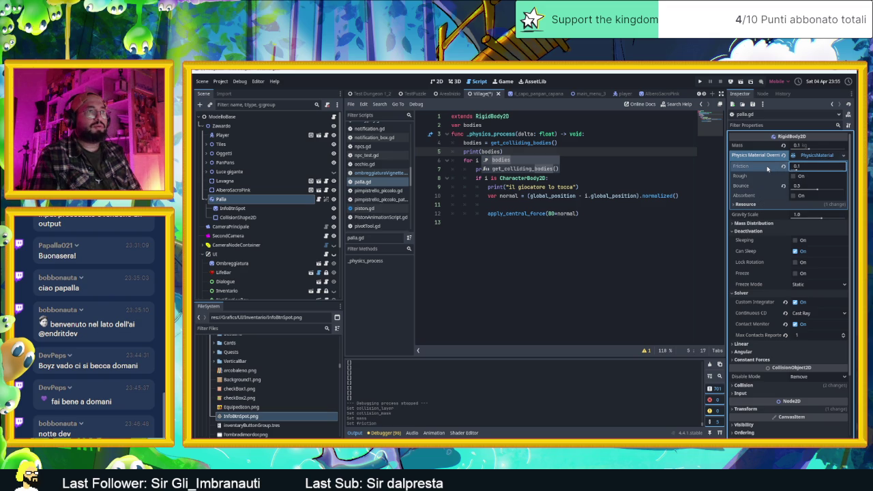
pyautogui.press('Return')
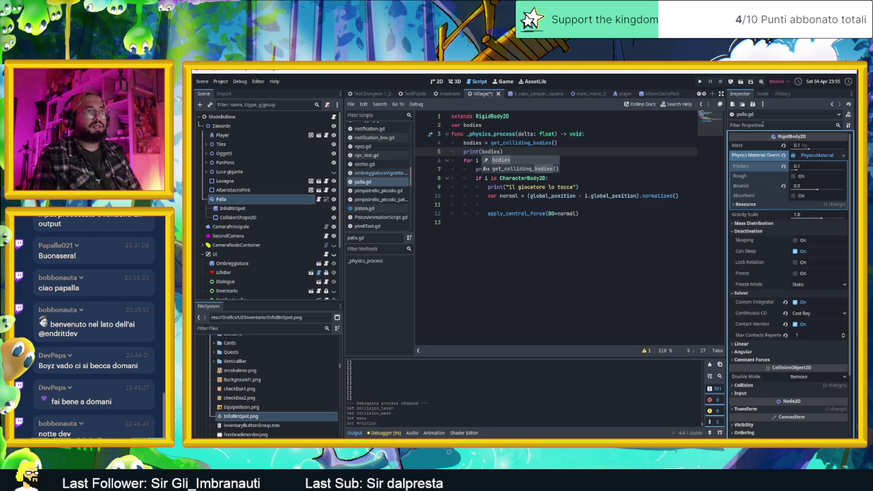
pyautogui.click(741, 82)
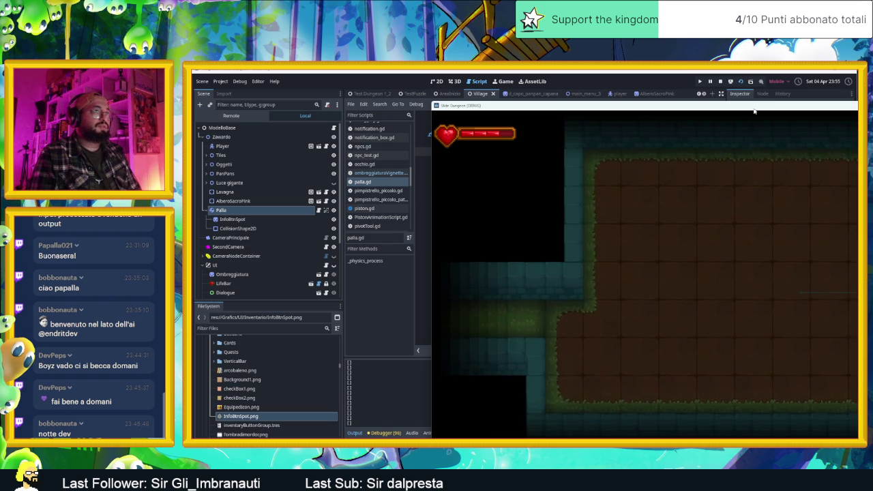
# Step: Stop the game and turn off the ball's Can Sleep deactivation option
pyautogui.click(720, 81)
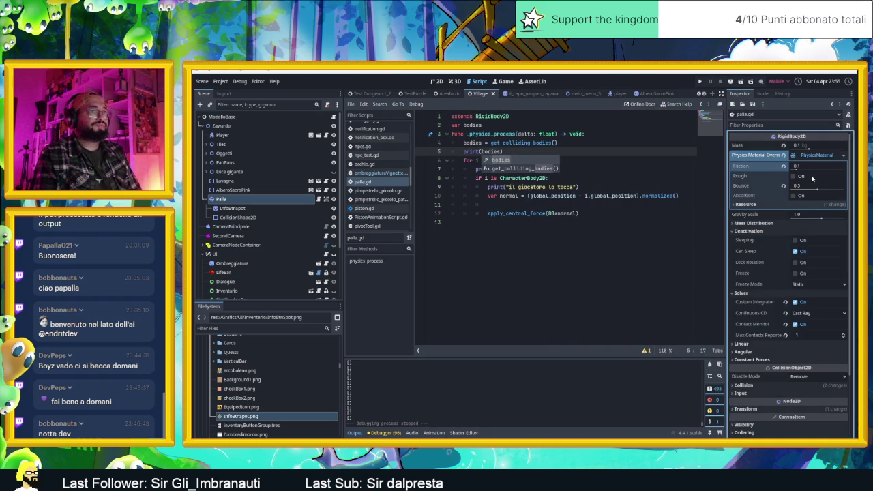
pyautogui.click(747, 205)
pyautogui.click(748, 206)
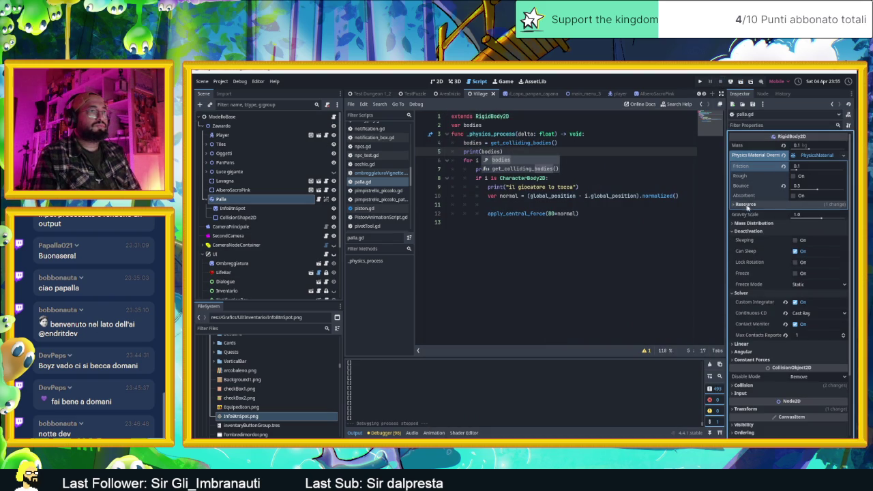
pyautogui.click(756, 227)
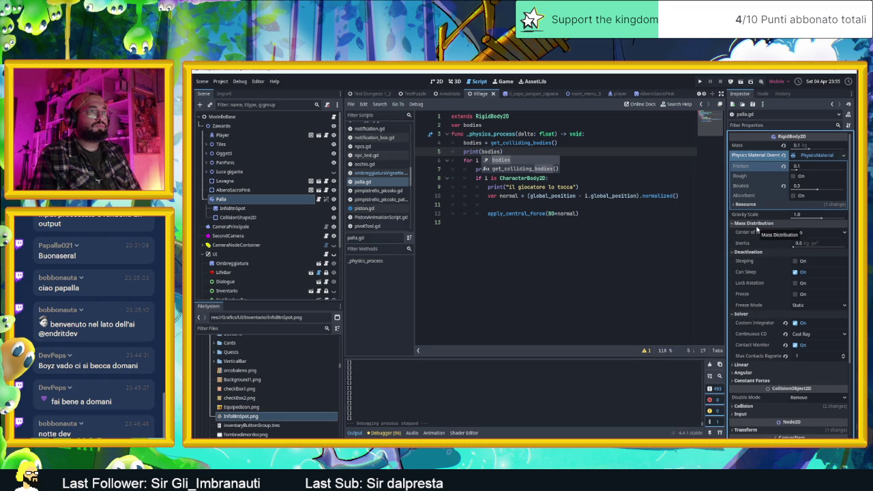
pyautogui.click(755, 227)
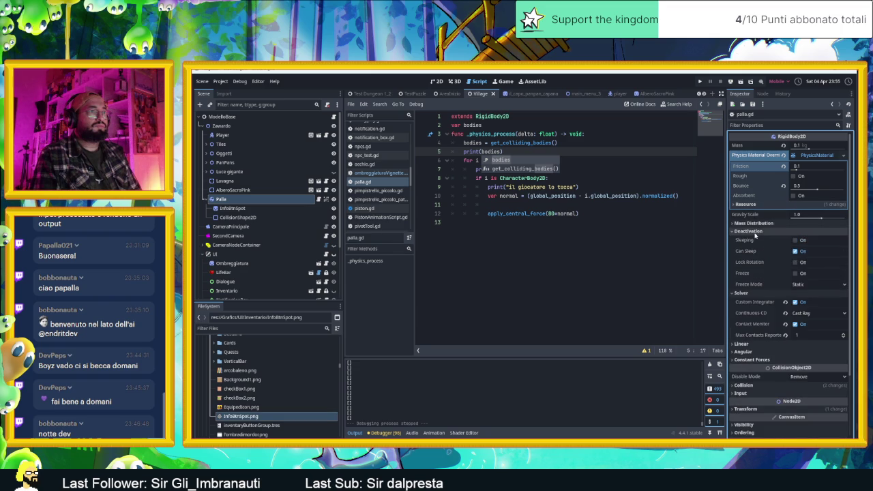
pyautogui.click(794, 251)
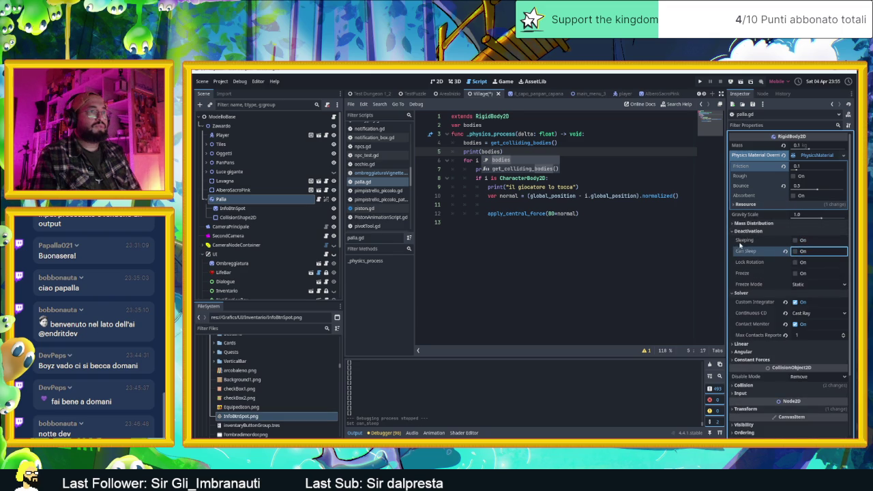
# Step: Keep the ball's Freeze Mode on Static and run the game again
pyautogui.click(815, 285)
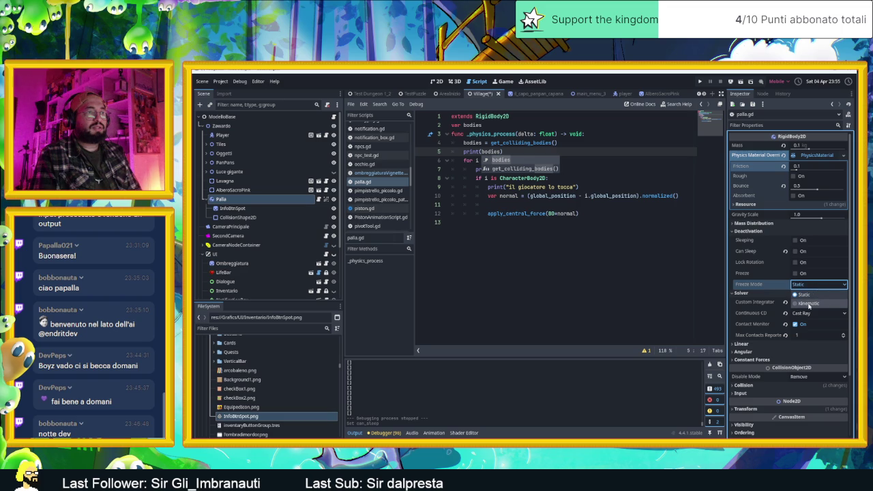
pyautogui.click(739, 285)
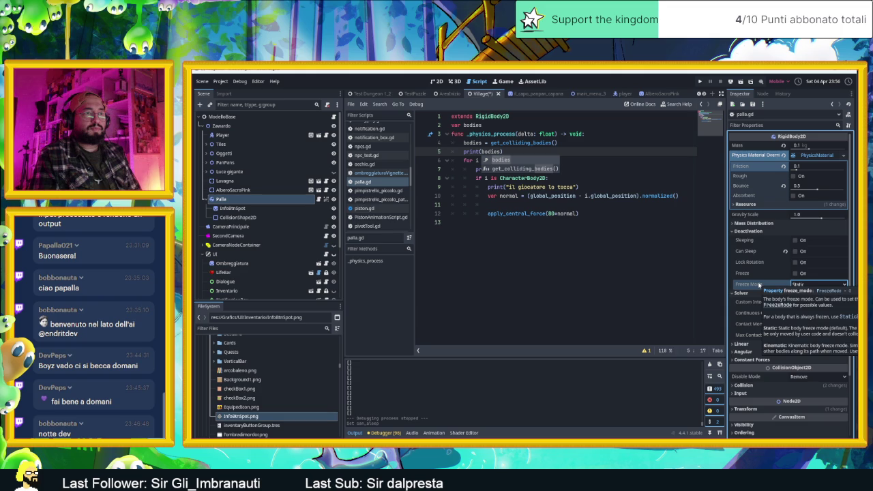
pyautogui.click(739, 82)
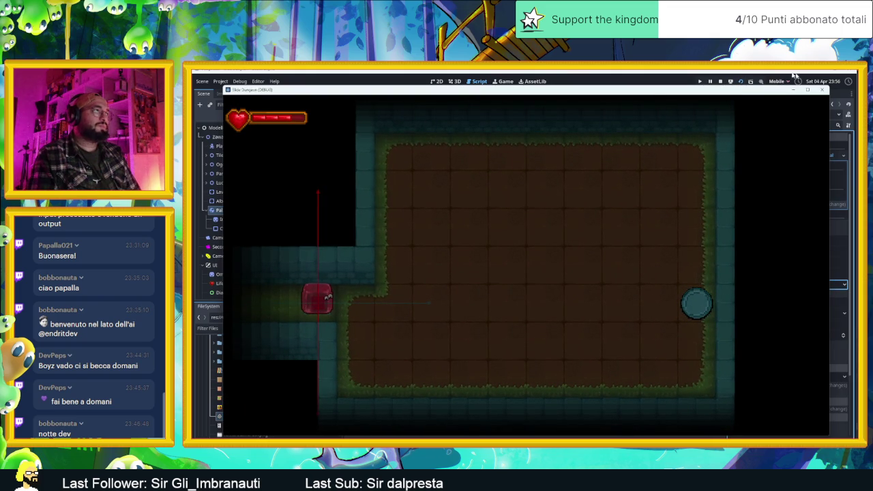
# Step: Walk the player right toward the ball, stop the game, and select the Player node
pyautogui.moveTo(668, 89)
pyautogui.mouseDown()
pyautogui.moveTo(870, 94)
pyautogui.moveTo(821, 100)
pyautogui.mouseUp()
pyautogui.press('Right')
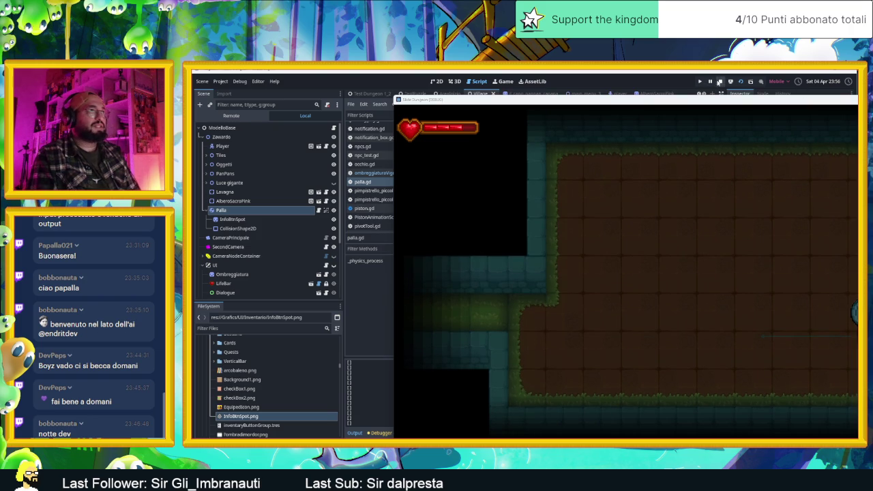
pyautogui.click(720, 81)
pyautogui.click(311, 135)
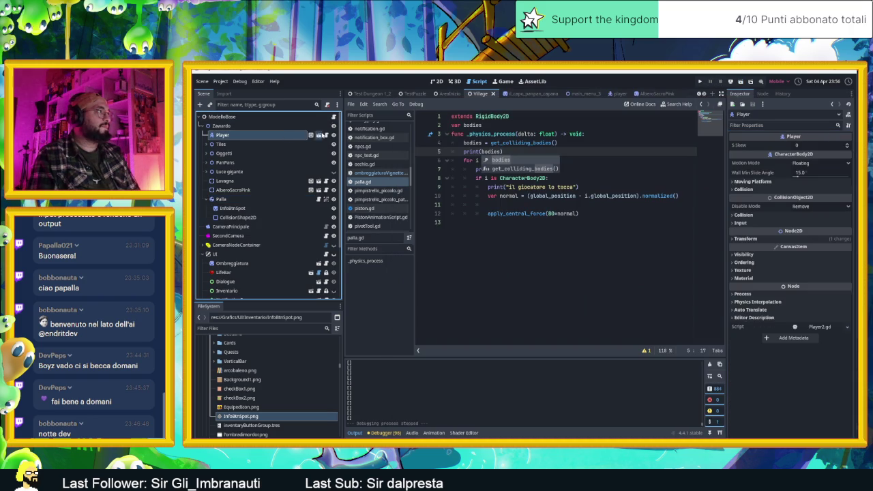
# Step: Open the Player2.gd script and scroll to its top
pyautogui.click(318, 116)
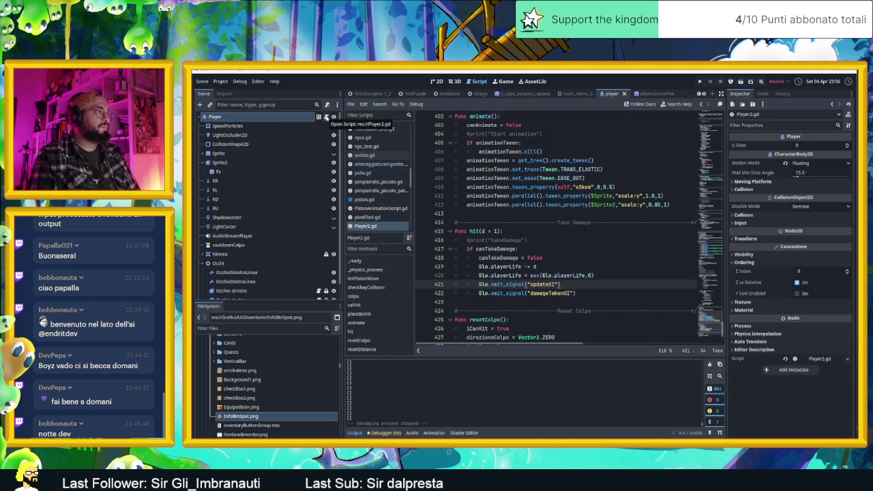
pyautogui.scroll(20, 711, 250)
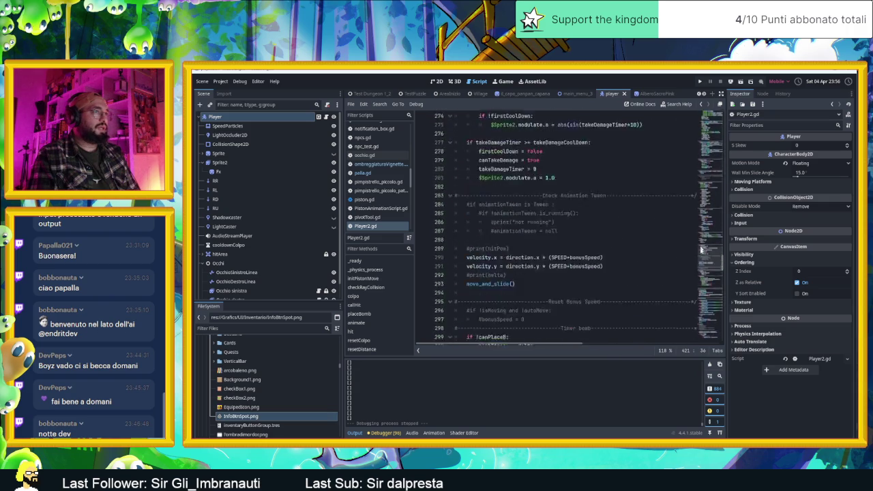
pyautogui.scroll(20, 711, 249)
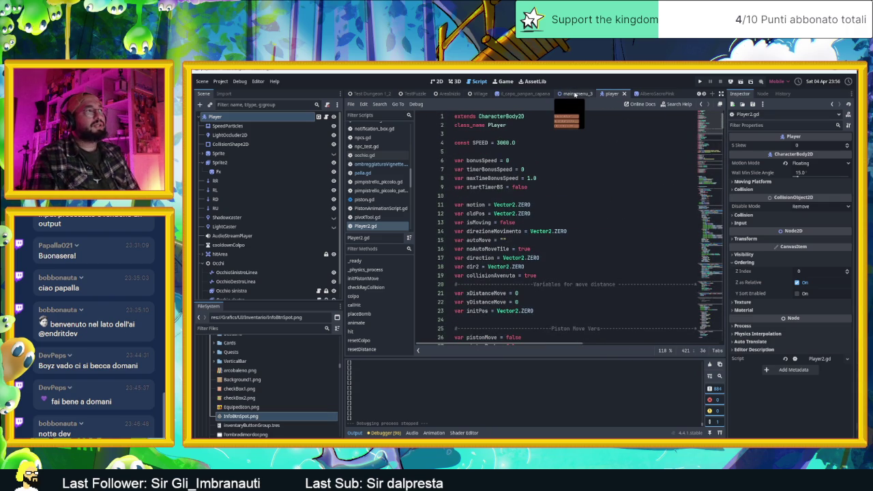
# Step: In the Village scene, open palla.gd and review its get_colliding_bodies and CharacterBody2D check
pyautogui.click(477, 93)
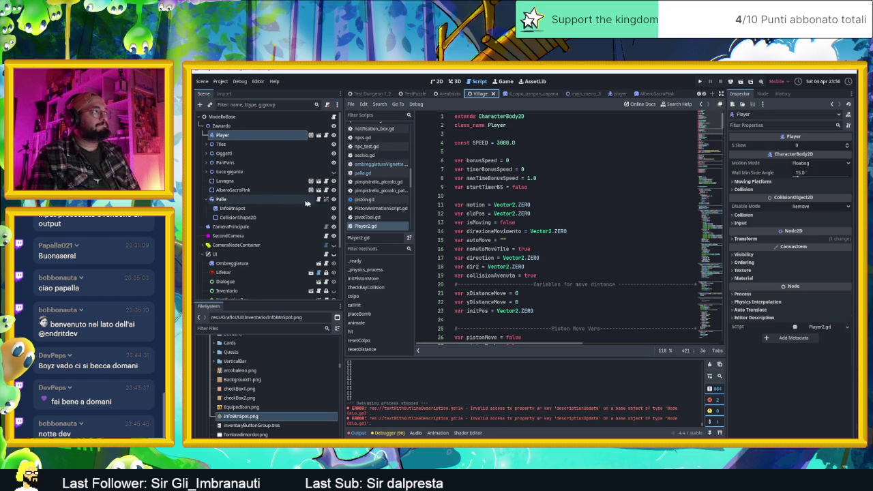
pyautogui.click(318, 198)
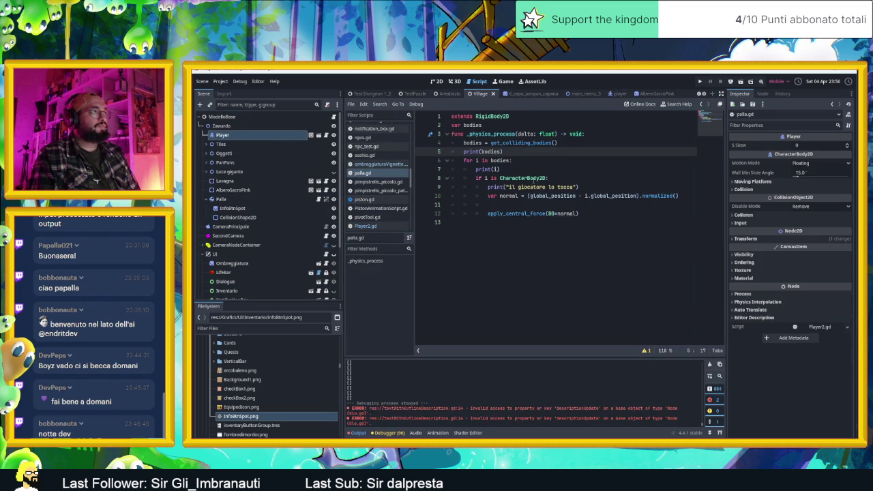
pyautogui.click(533, 178)
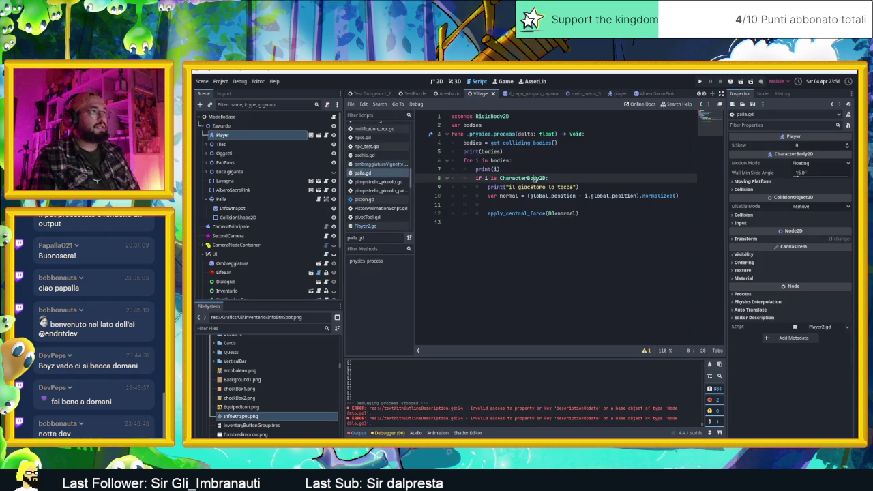
pyautogui.click(511, 151)
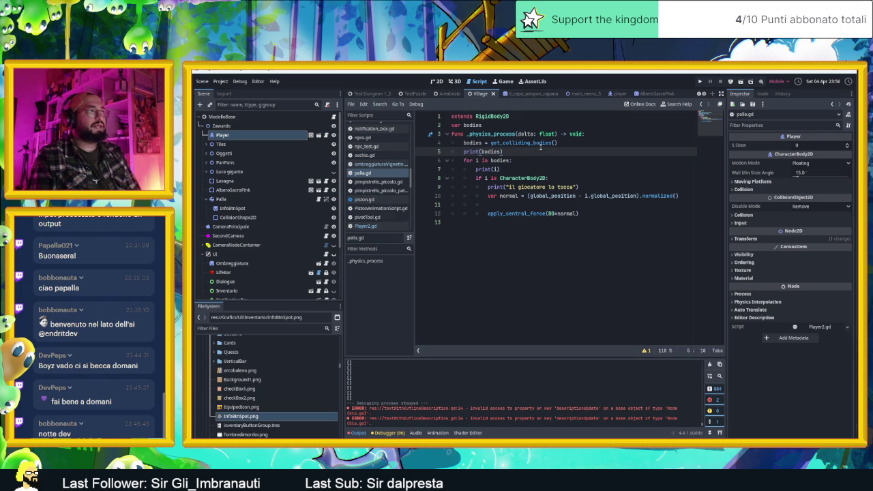
pyautogui.click(563, 145)
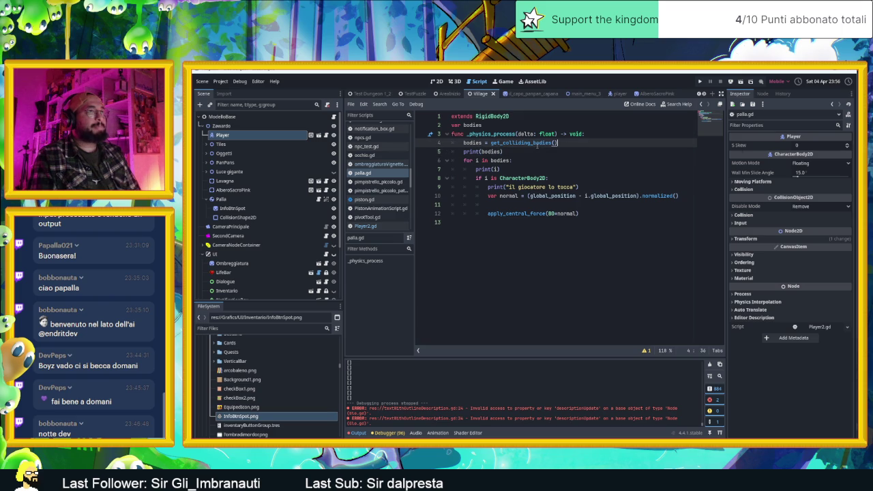
pyautogui.click(511, 160)
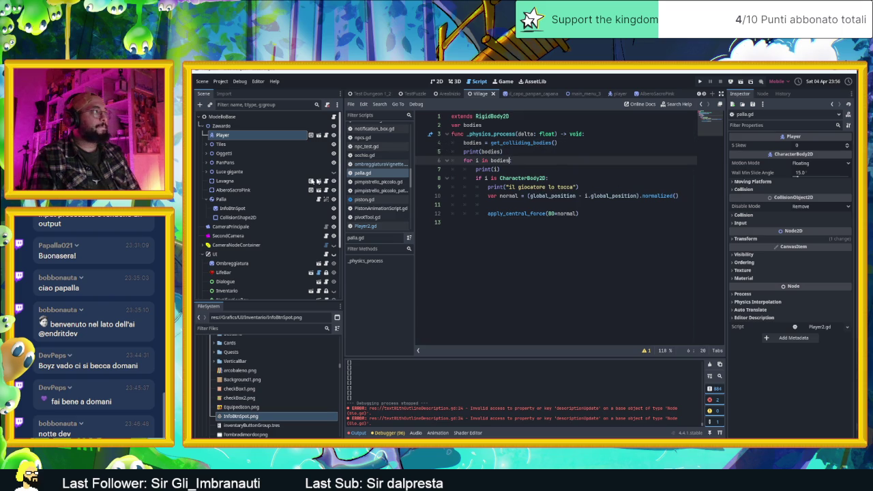
# Step: Inspect the Player node's collision layer/mask, moving platform and other Inspector sections
pyautogui.click(255, 136)
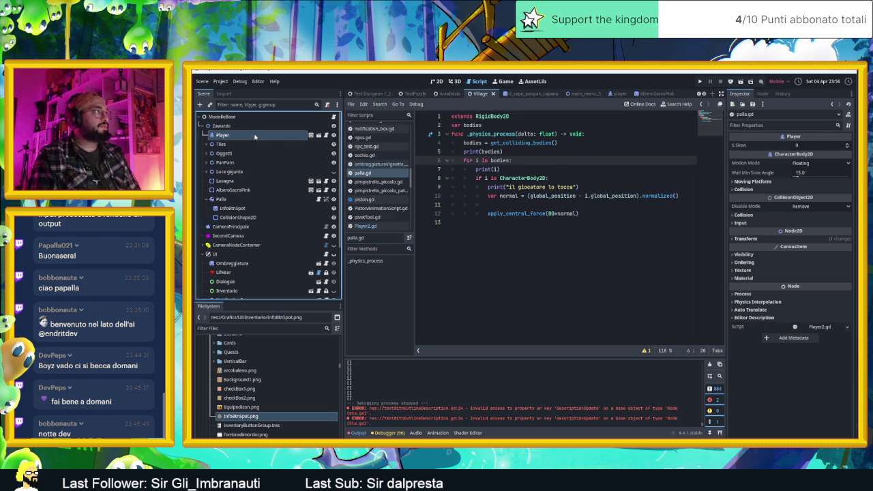
pyautogui.click(762, 191)
pyautogui.click(761, 191)
pyautogui.click(755, 216)
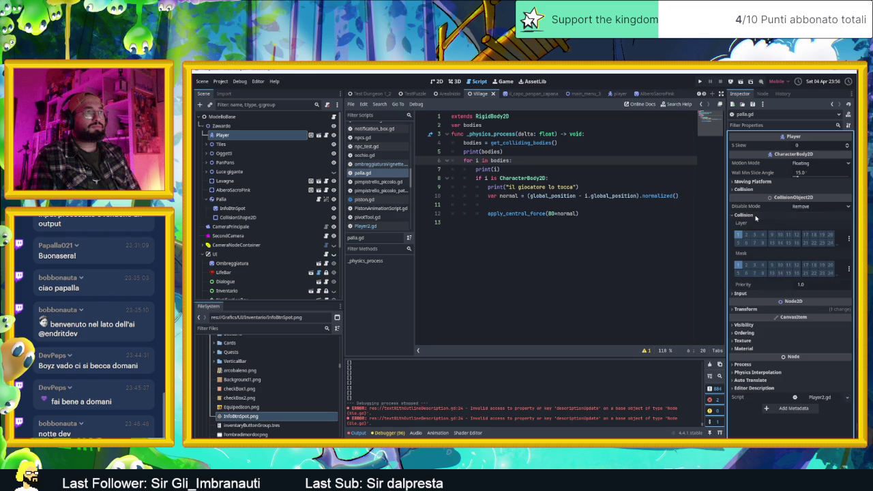
pyautogui.click(753, 215)
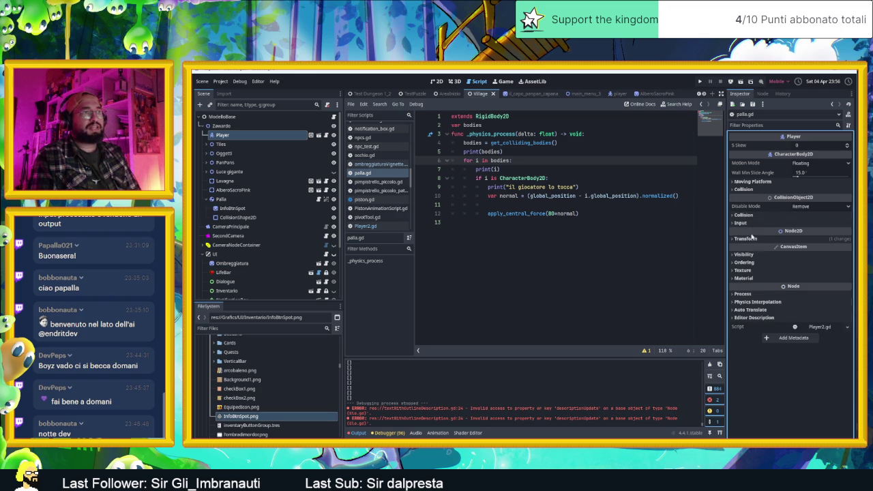
pyautogui.click(756, 181)
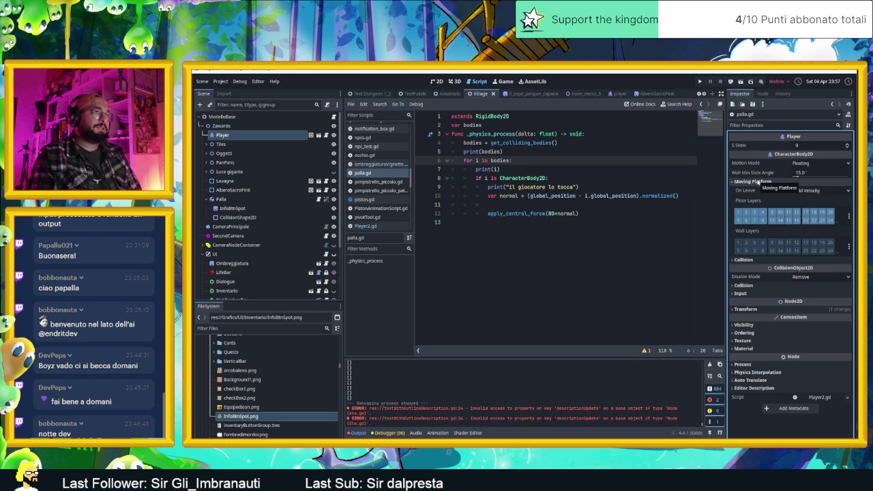
pyautogui.click(756, 181)
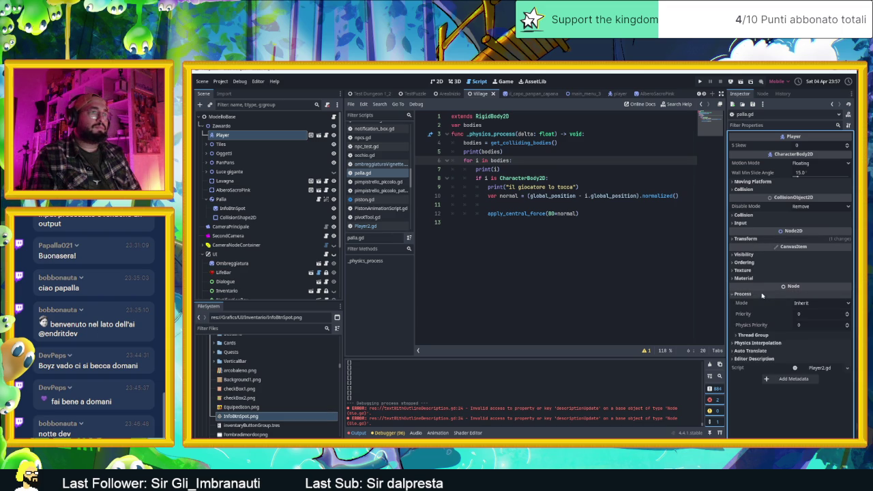
pyautogui.click(758, 301)
pyautogui.click(760, 302)
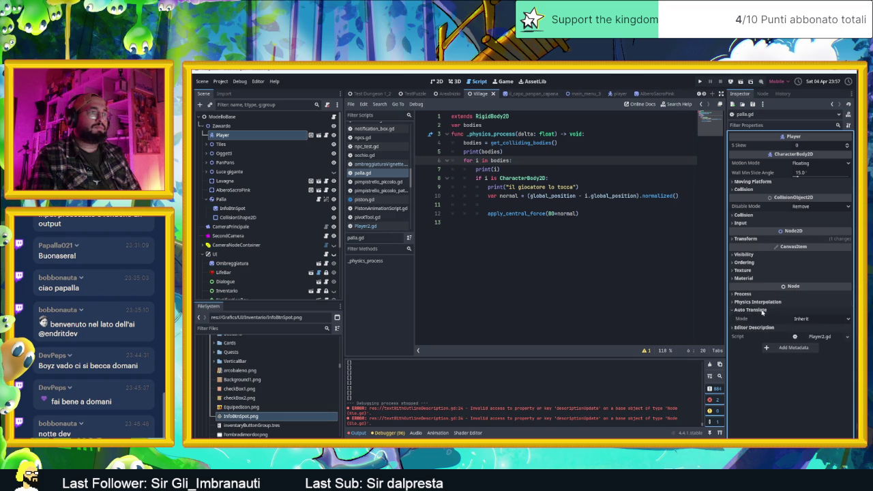
pyautogui.click(757, 317)
pyautogui.click(756, 317)
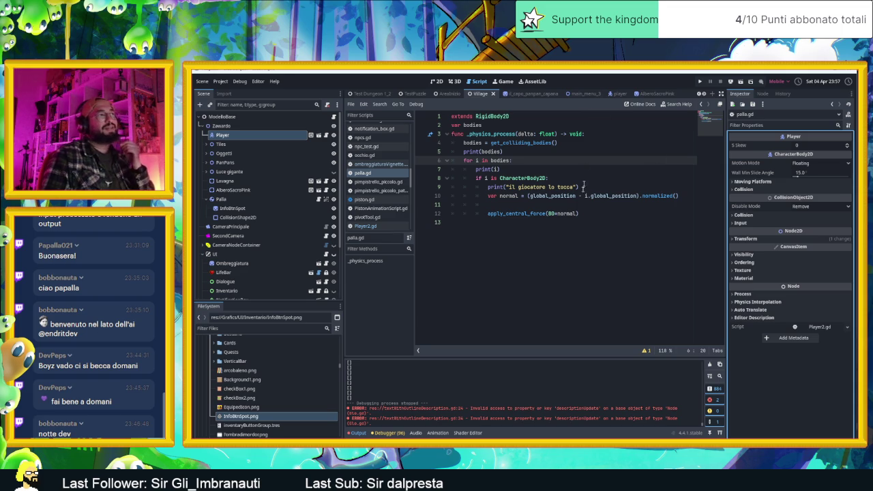
# Step: Return to the palla.gd script, then switch to the Gemini chat in the browser
pyautogui.click(372, 175)
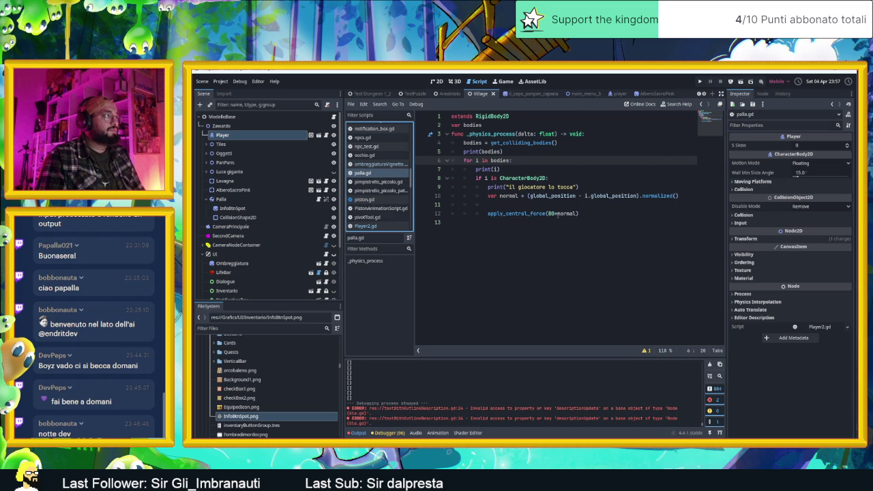
pyautogui.moveTo(559, 215)
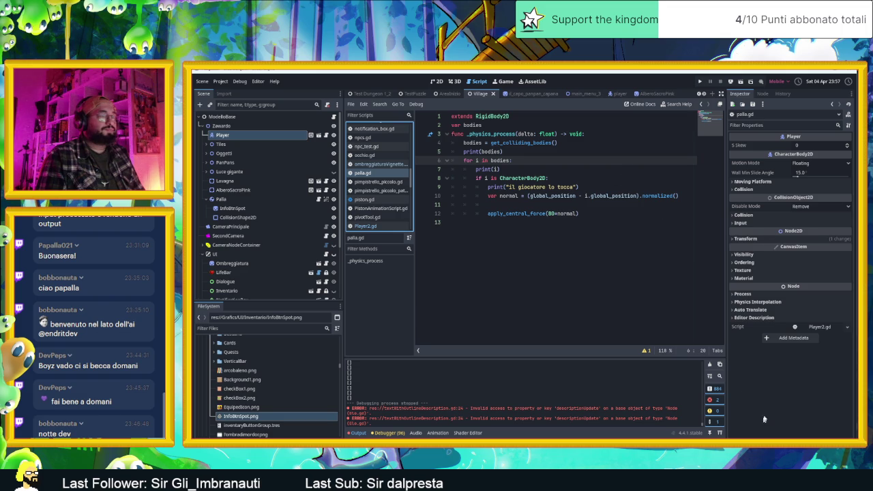
pyautogui.hotkey('alt', 'Tab')
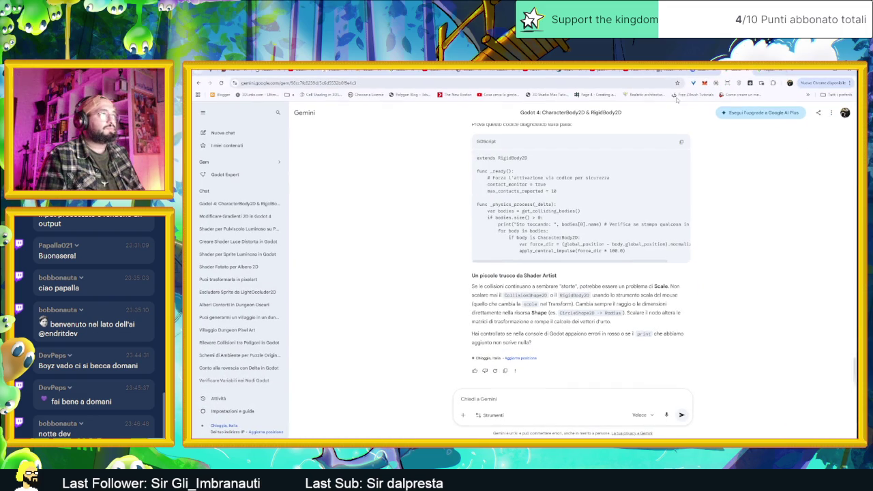
# Step: In the Google tab, rework the query into 'rigidbody2d get collision with'
pyautogui.click(786, 72)
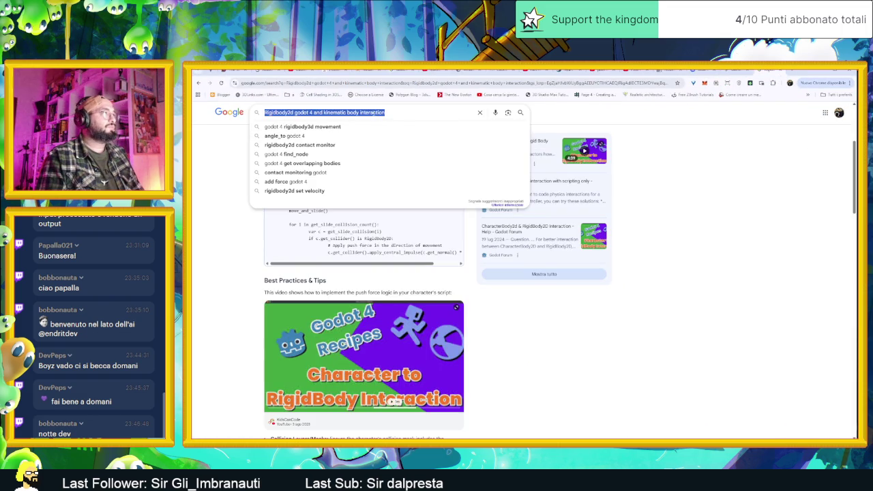
pyautogui.write('Rig')
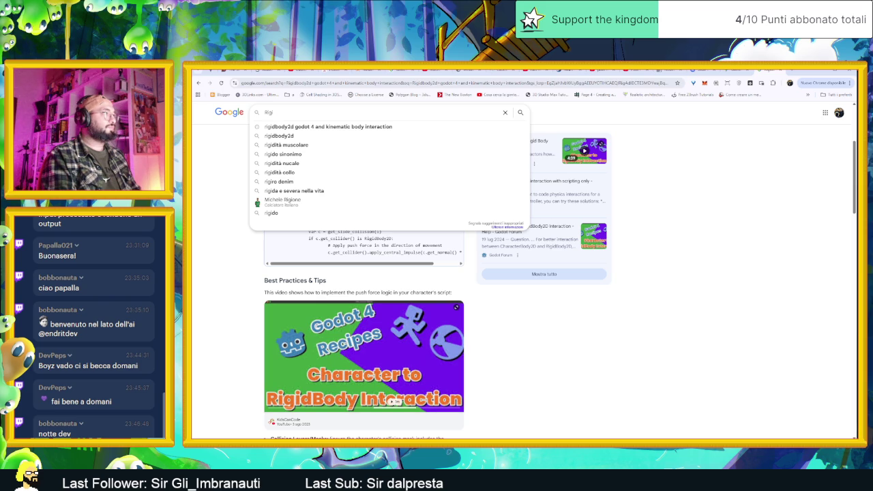
pyautogui.press('Down')
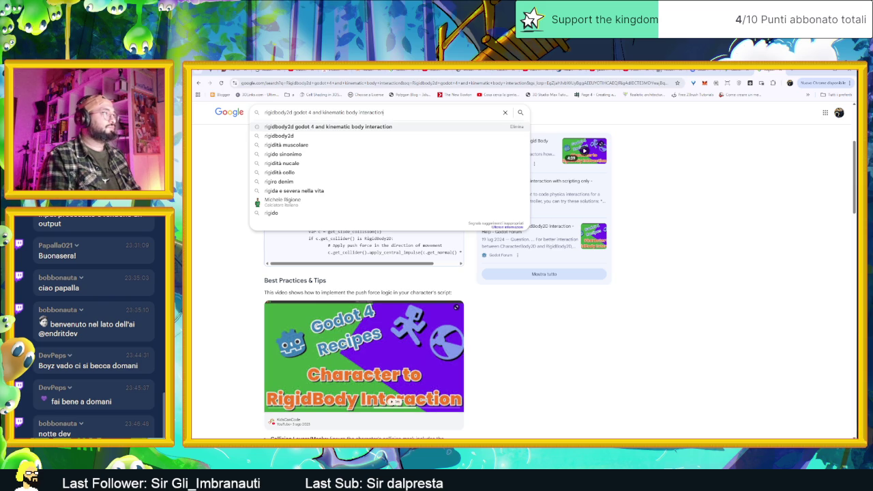
pyautogui.press('BackSpace')
pyautogui.press('BackSpace')
pyautogui.press('BackSpace')
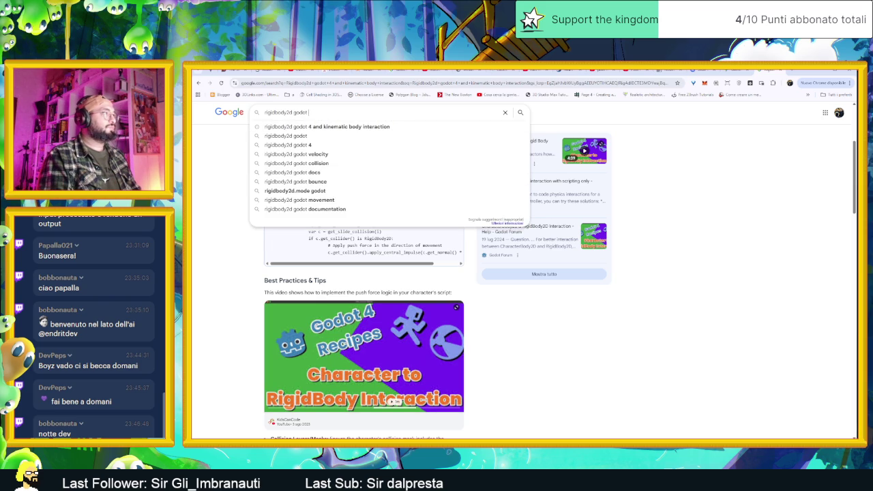
pyautogui.press('BackSpace')
pyautogui.press('BackSpace')
pyautogui.press('BackSpace')
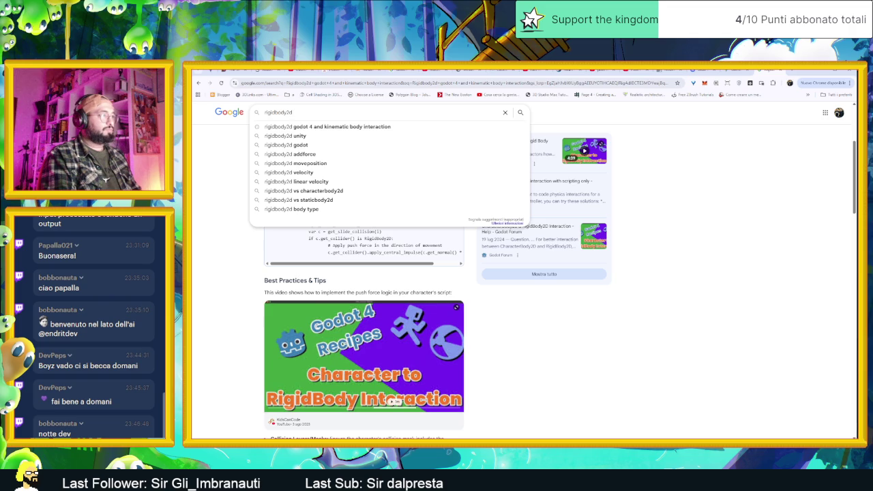
pyautogui.write('get')
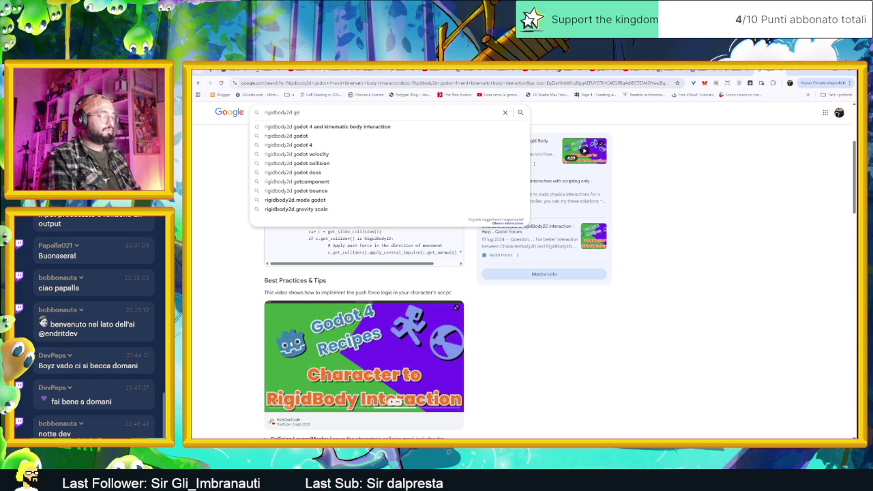
pyautogui.press('BackSpace')
pyautogui.press('BackSpace')
pyautogui.press('BackSpace')
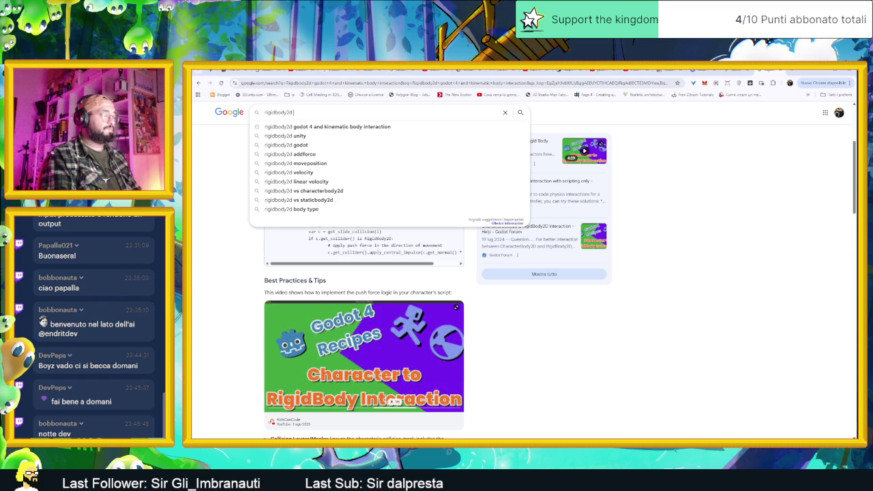
pyautogui.write('get co')
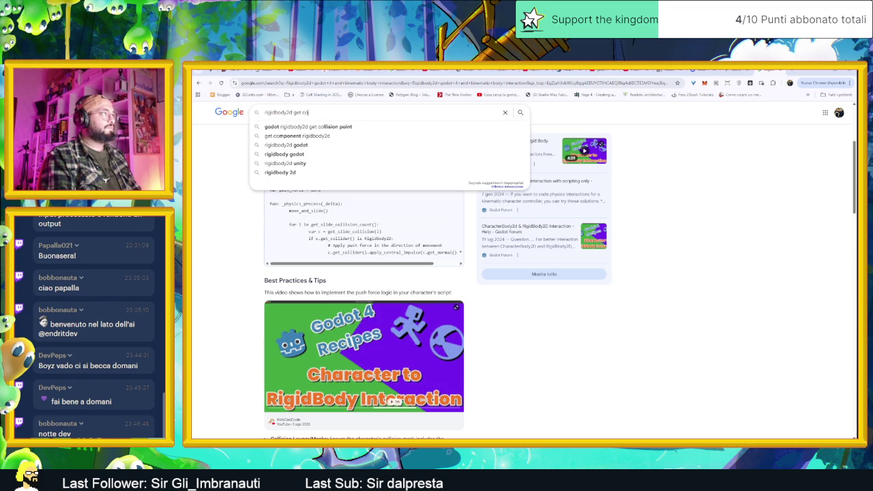
pyautogui.write('llision with')
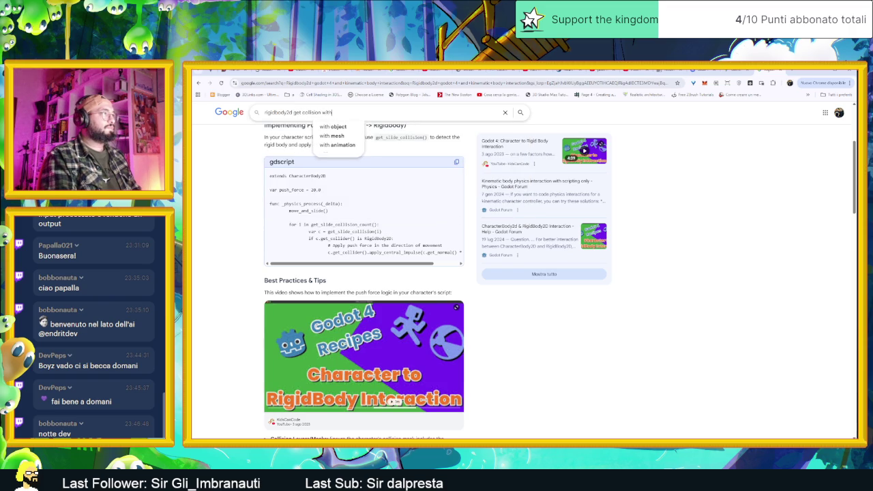
pyautogui.write(' carac')
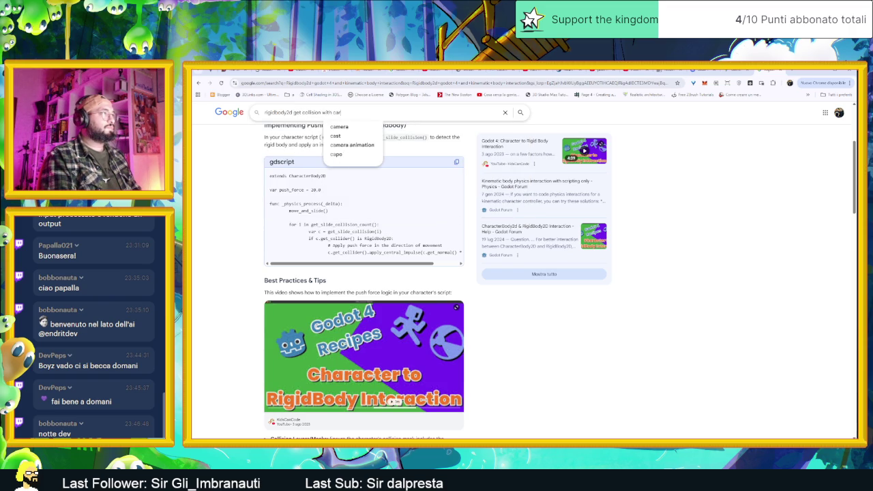
pyautogui.press('BackSpace')
pyautogui.press('BackSpace')
pyautogui.press('BackSpace')
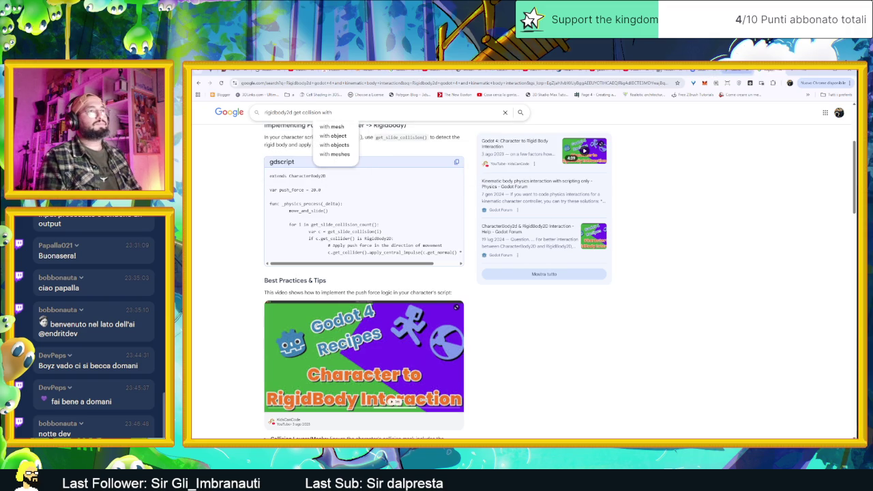
# Step: Finish the query as 'rigidbody2d get collision characterbody2d' and run the search
pyautogui.hotkey('alt', 'Tab')
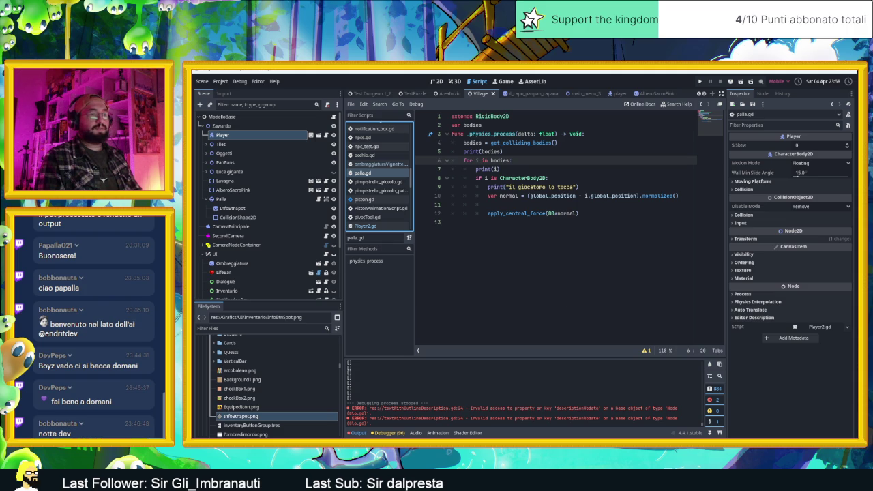
pyautogui.hotkey('alt', 'Tab')
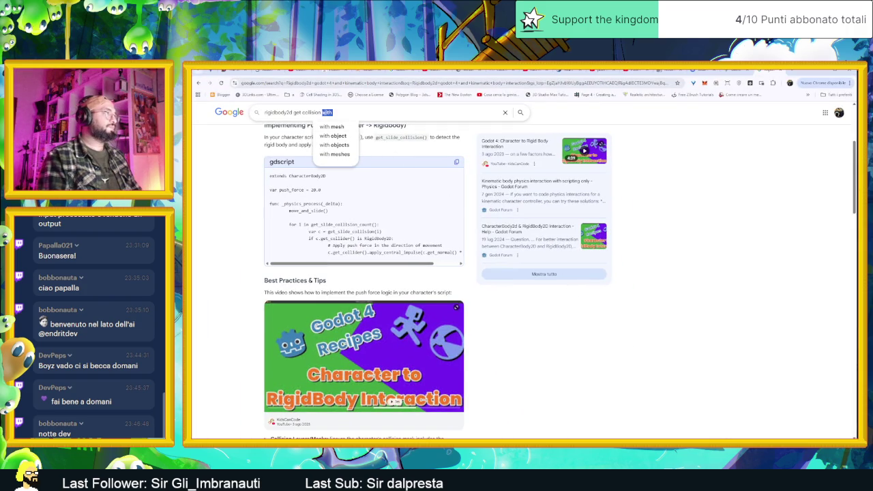
pyautogui.press('BackSpace')
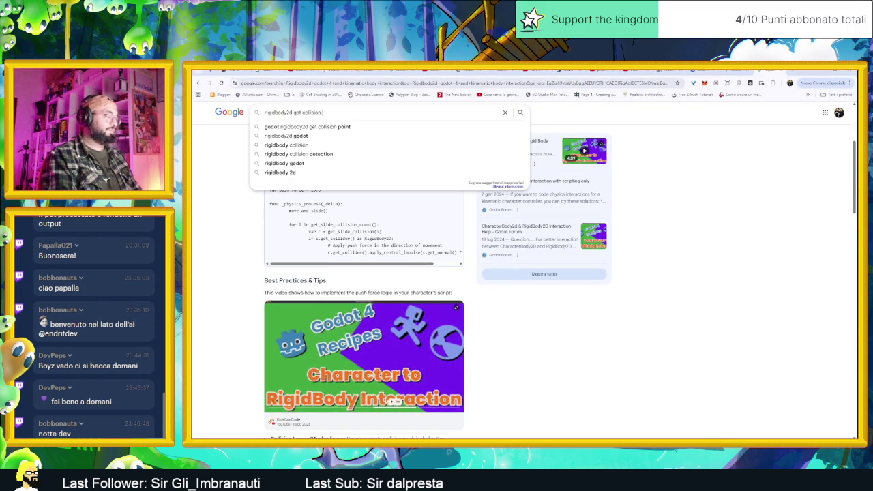
pyautogui.write('characte')
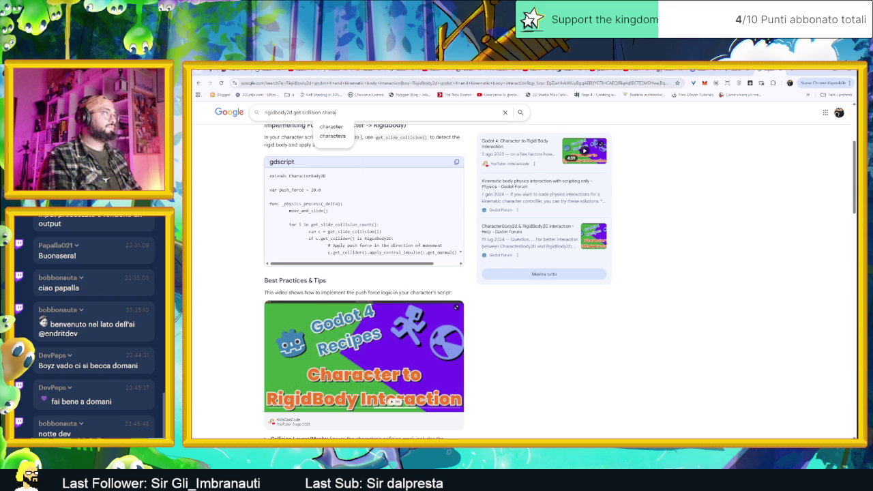
pyautogui.write('rbody')
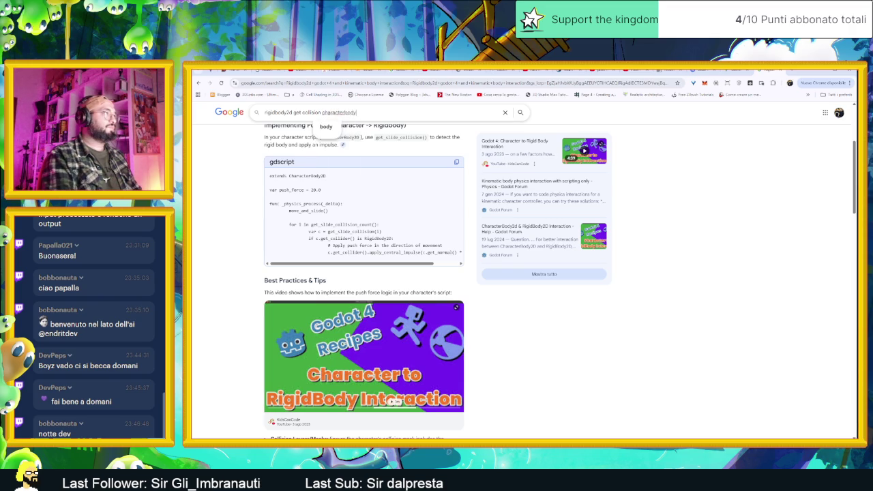
pyautogui.write('2d')
pyautogui.press('Return')
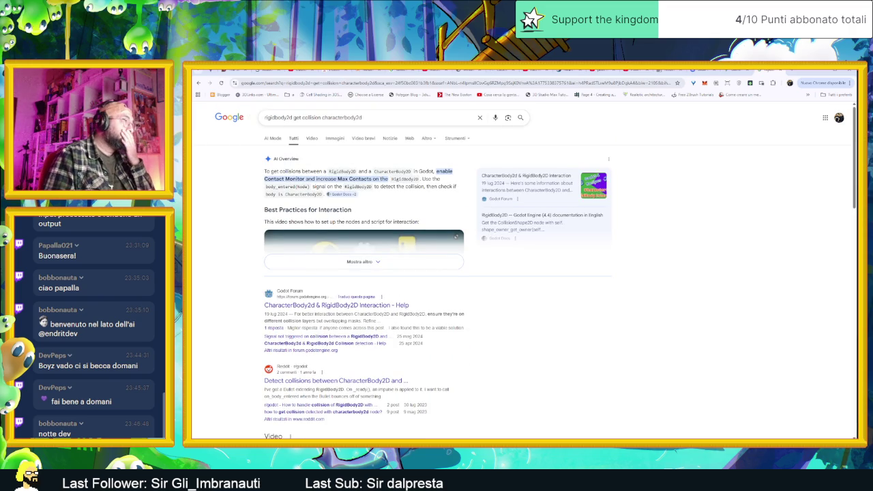
pyautogui.click(330, 308)
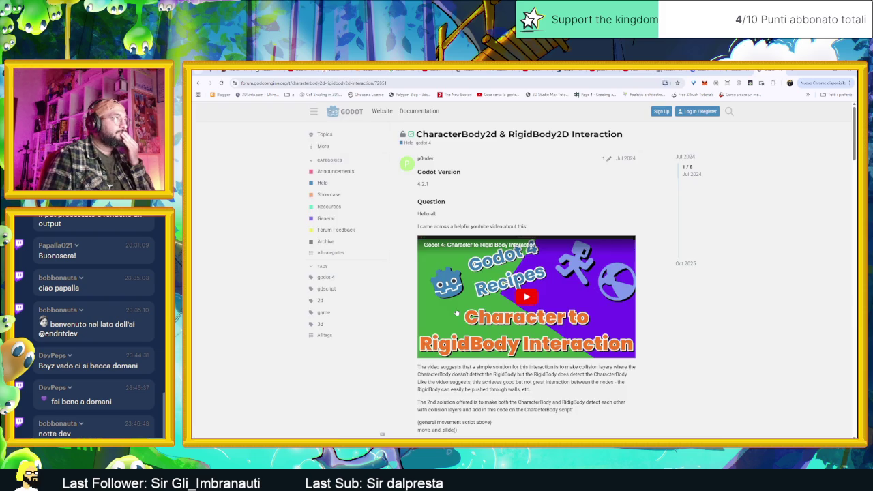
pyautogui.scroll(-2, 559, 291)
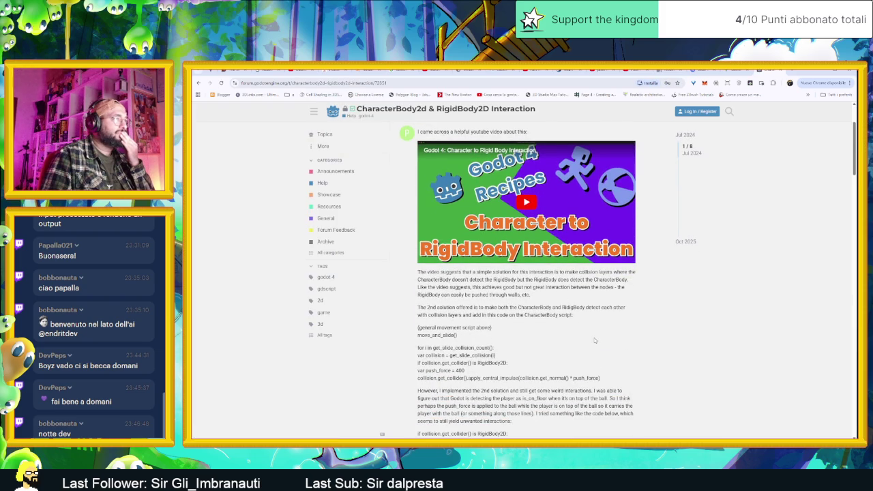
pyautogui.scroll(-2, 593, 337)
pyautogui.scroll(-2, 581, 327)
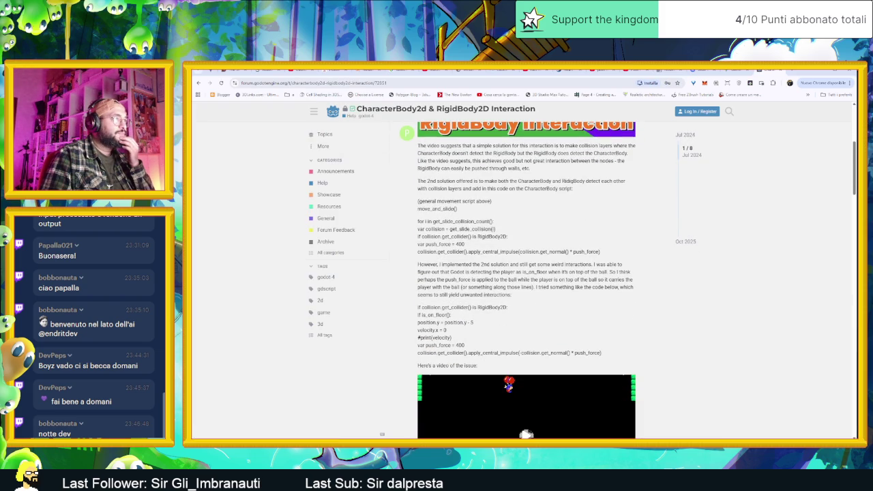
pyautogui.scroll(-12, 597, 322)
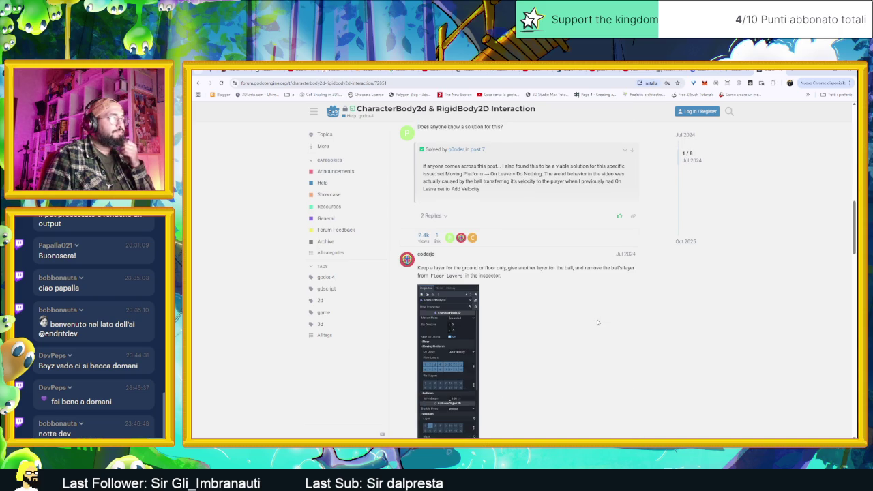
pyautogui.scroll(-3, 597, 321)
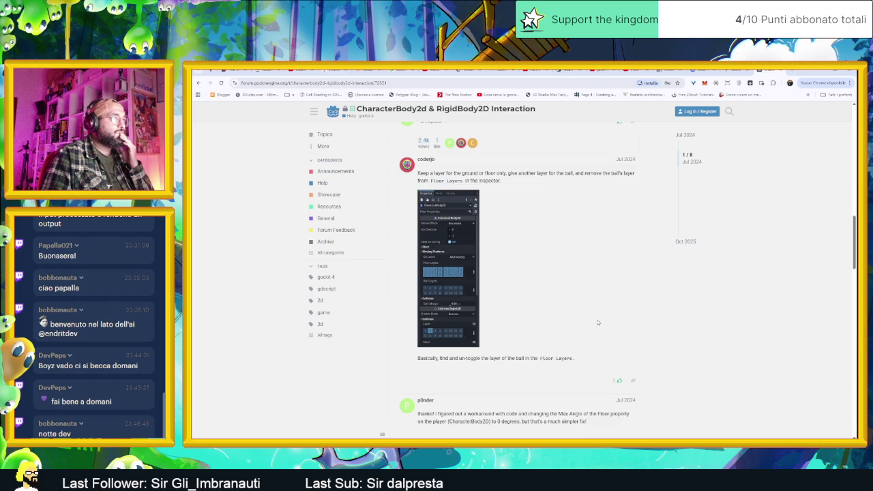
pyautogui.scroll(1, 597, 322)
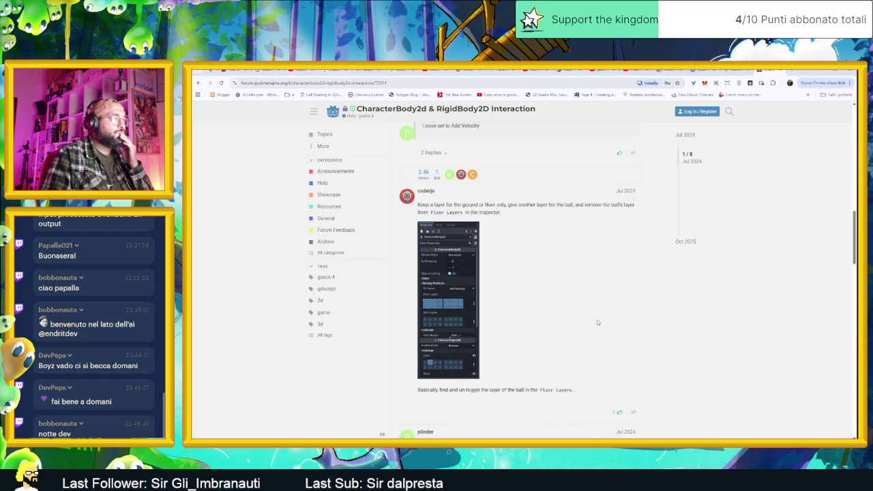
pyautogui.scroll(-3, 597, 319)
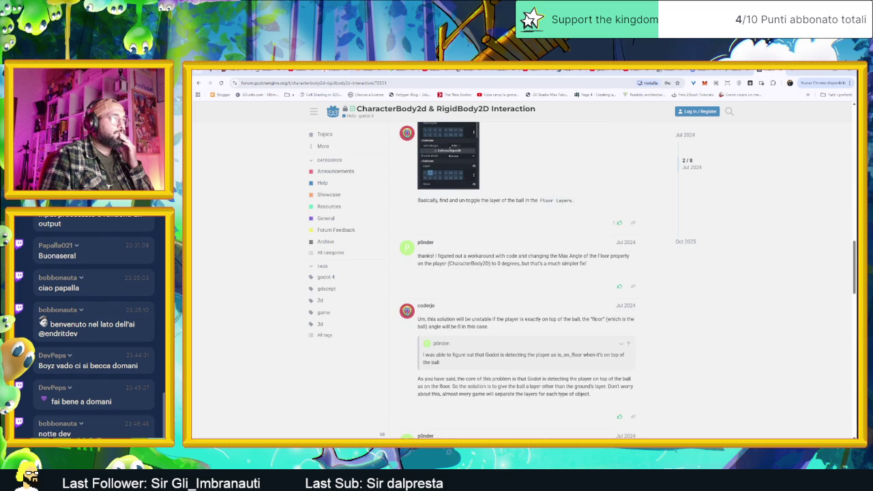
pyautogui.scroll(-10, 647, 316)
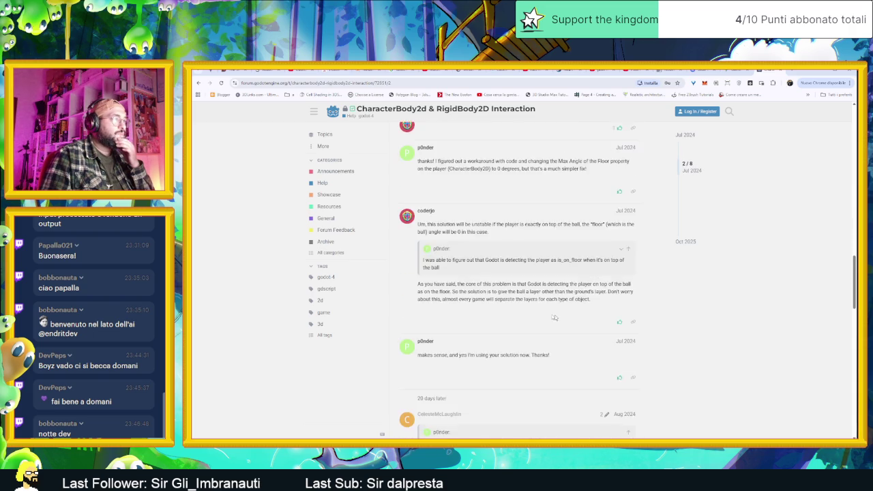
# Step: Open the Reddit r/godot result and examine its RigidBody2D and on_body_entered code and replies
pyautogui.hotkey('alt', 'Left')
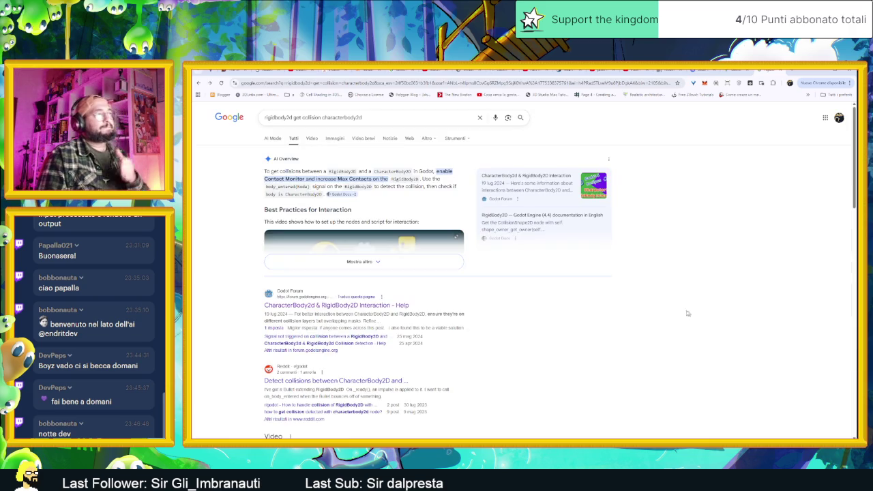
pyautogui.scroll(-1, 519, 321)
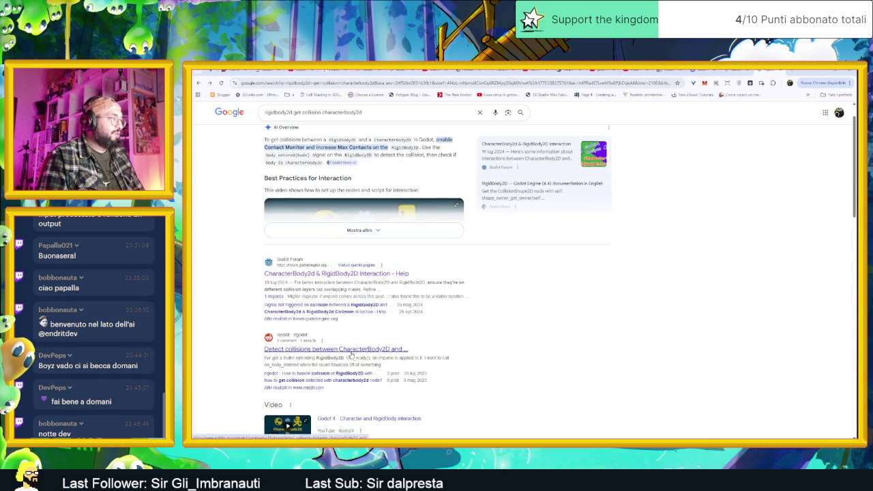
pyautogui.click(345, 349)
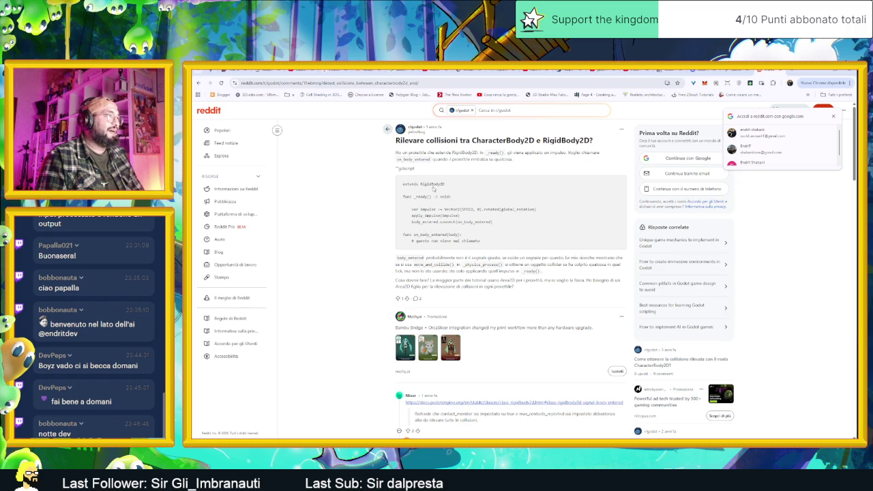
pyautogui.doubleClick(432, 184)
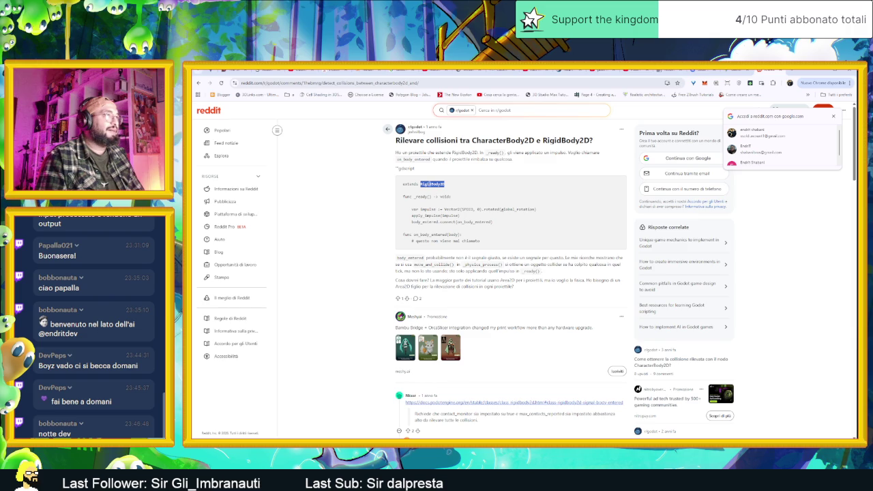
pyautogui.click(449, 189)
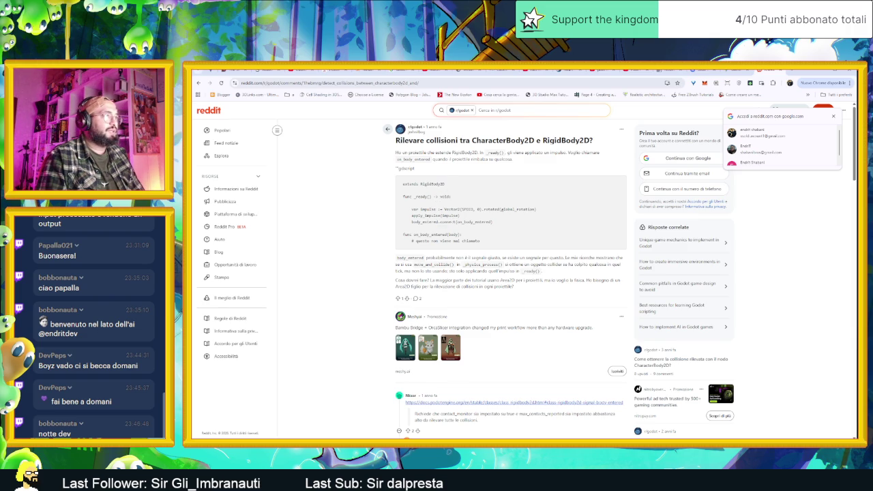
pyautogui.doubleClick(447, 222)
pyautogui.doubleClick(474, 221)
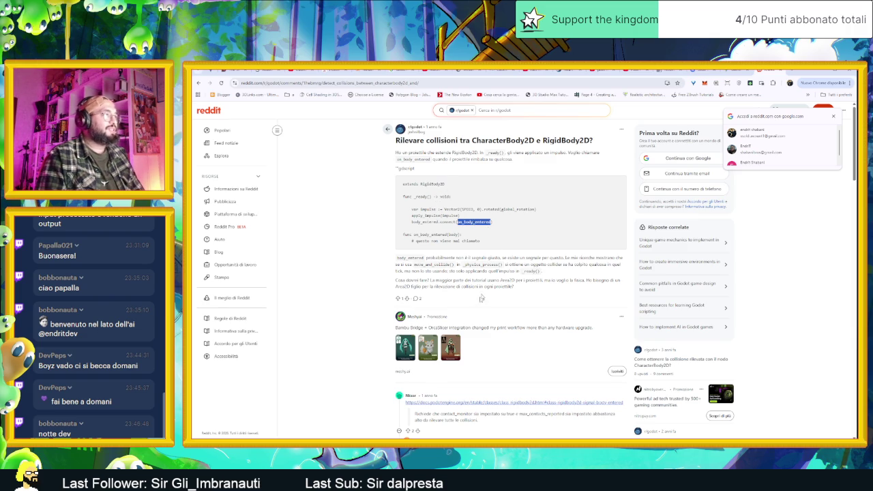
pyautogui.scroll(-2, 481, 300)
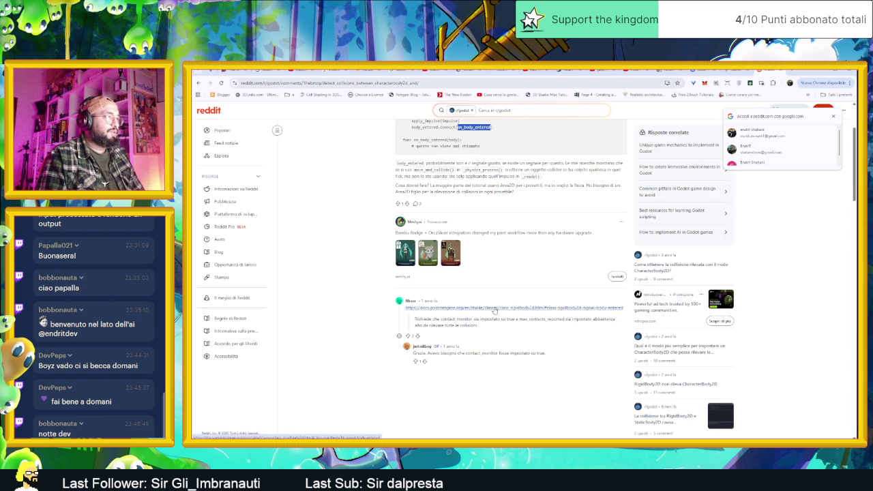
# Step: Follow the reply's link to RigidBody2D's body_entered docs, browse the page, then return to Godot
pyautogui.click(494, 308)
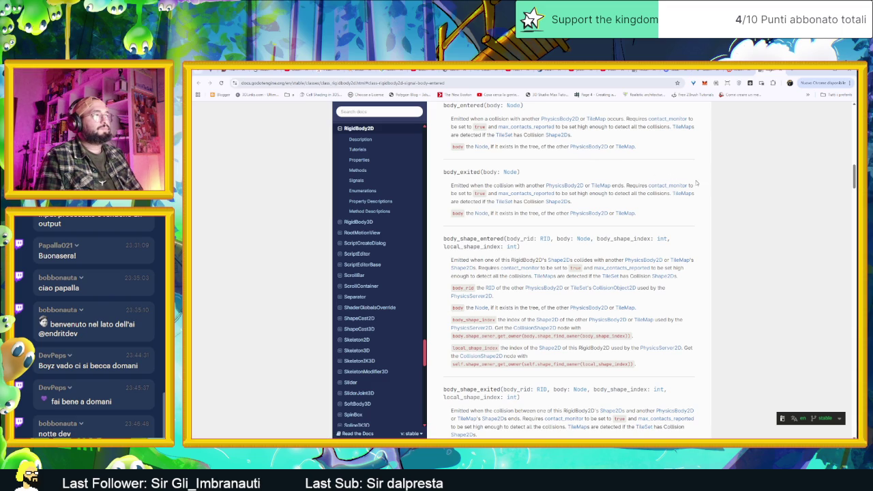
pyautogui.scroll(4, 696, 182)
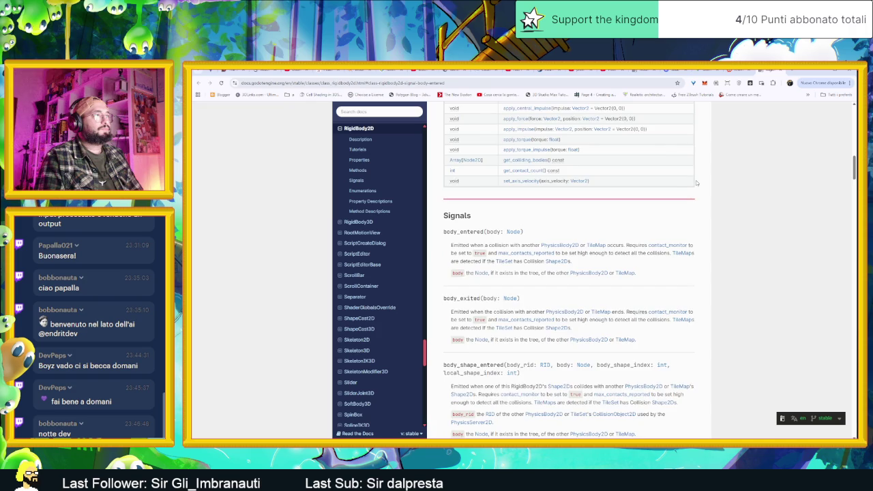
pyautogui.scroll(10, 695, 180)
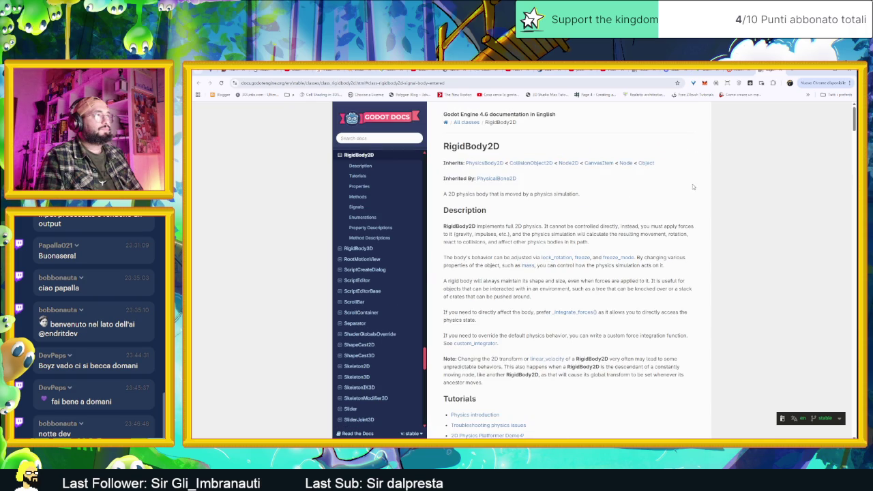
pyautogui.scroll(-4, 688, 184)
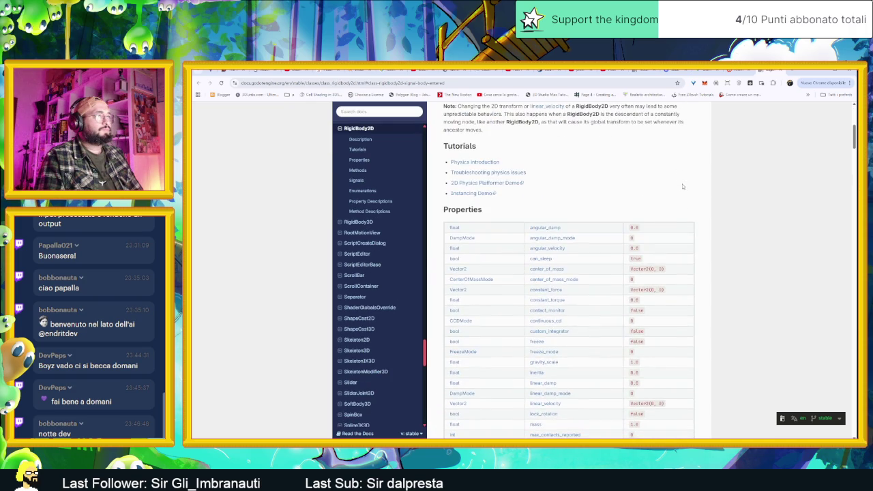
pyautogui.scroll(-2, 683, 187)
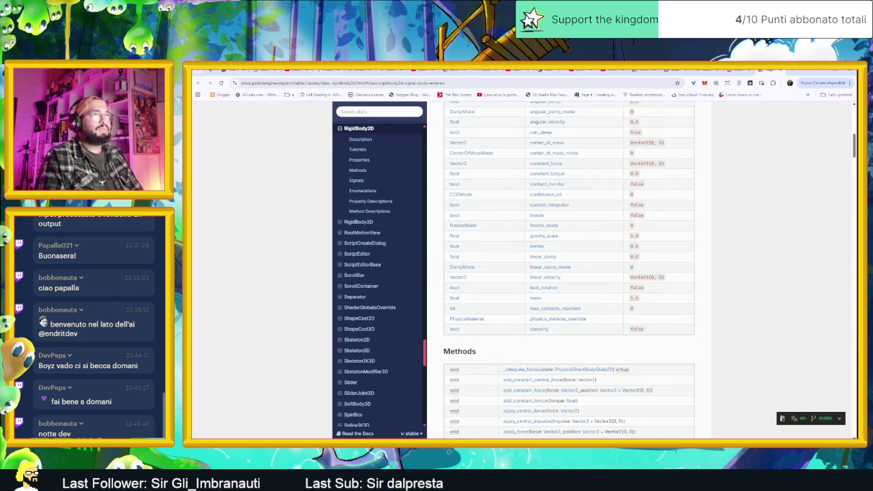
pyautogui.hotkey('alt', 'Tab')
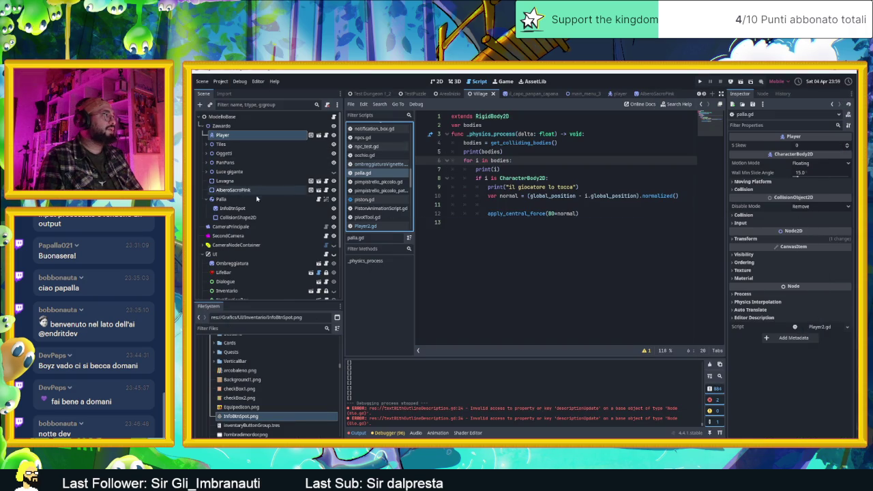
# Step: Select the Palla node and read its body_entered signal in the Signals list
pyautogui.click(255, 197)
pyautogui.click(763, 94)
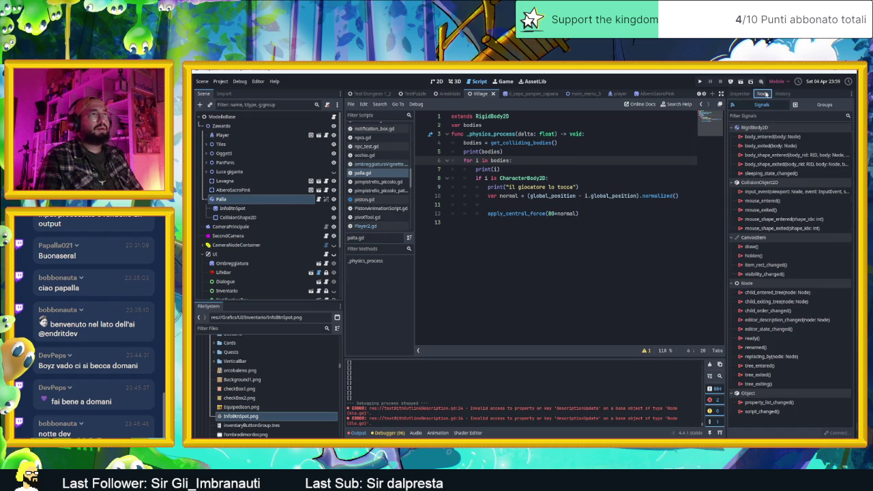
pyautogui.click(782, 137)
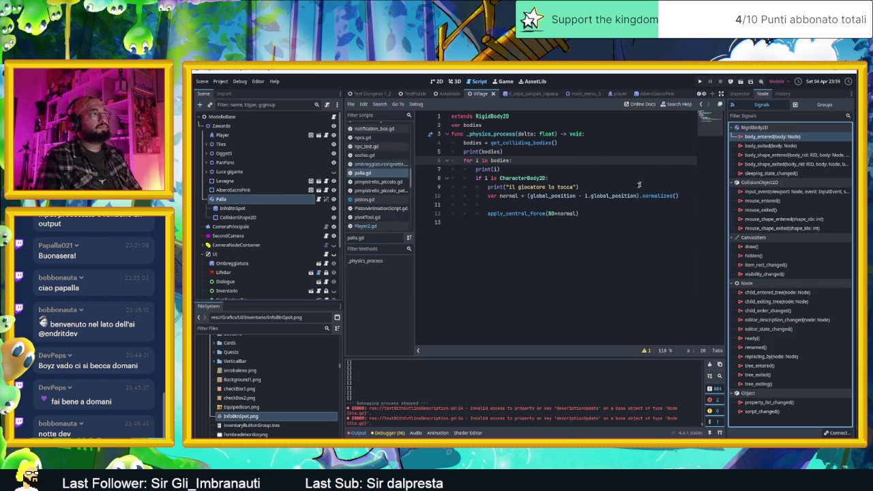
pyautogui.click(593, 216)
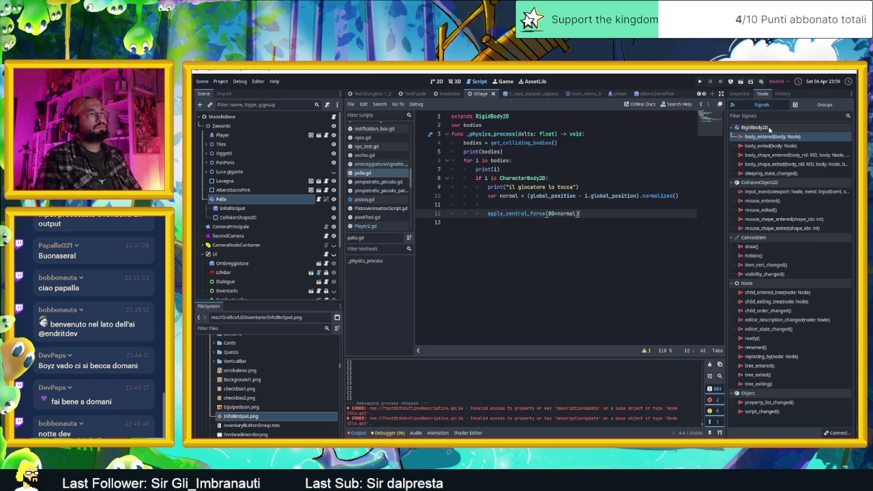
# Step: Start connecting body_entered and filter the receiving-node list with 'palla'
pyautogui.moveTo(770, 139)
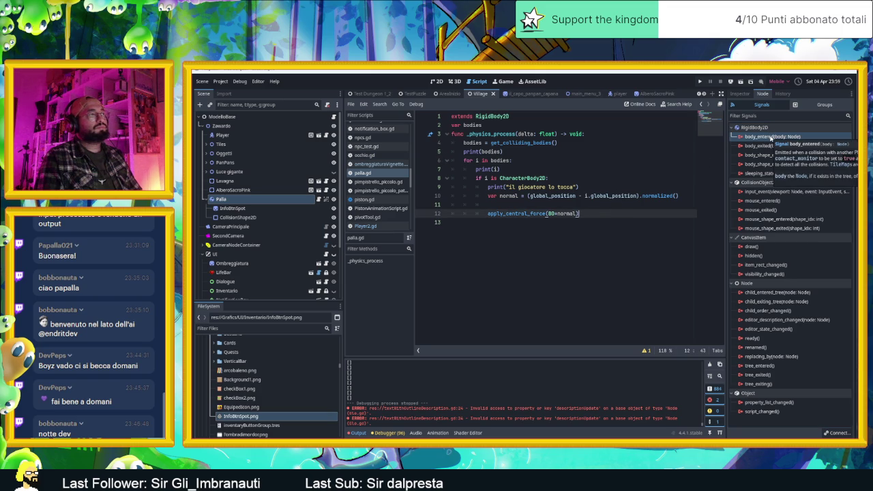
pyautogui.doubleClick(771, 137)
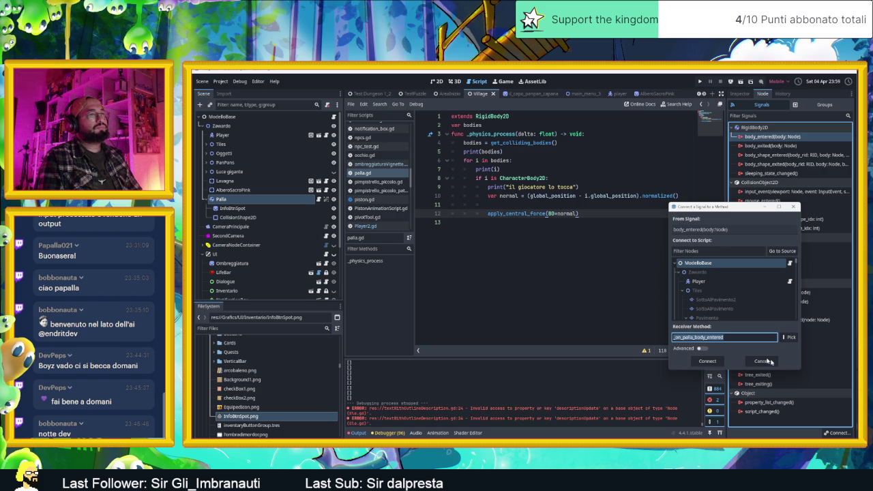
pyautogui.scroll(-2, 716, 303)
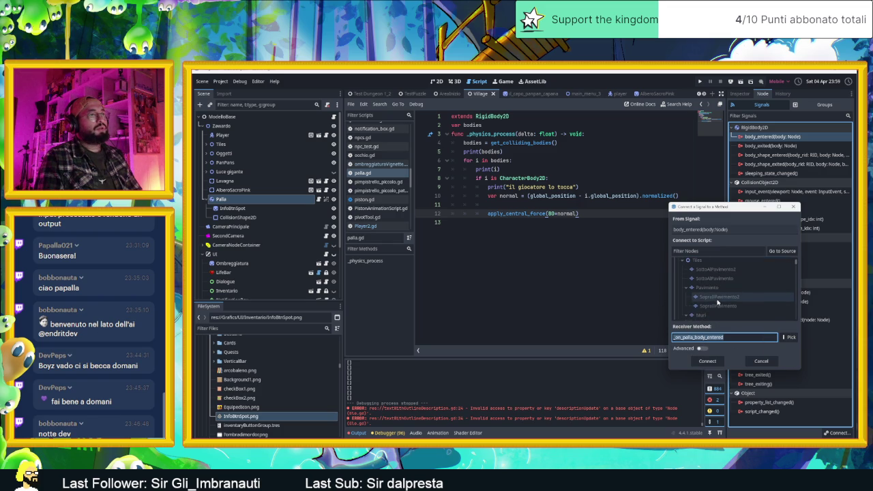
pyautogui.scroll(-5, 718, 302)
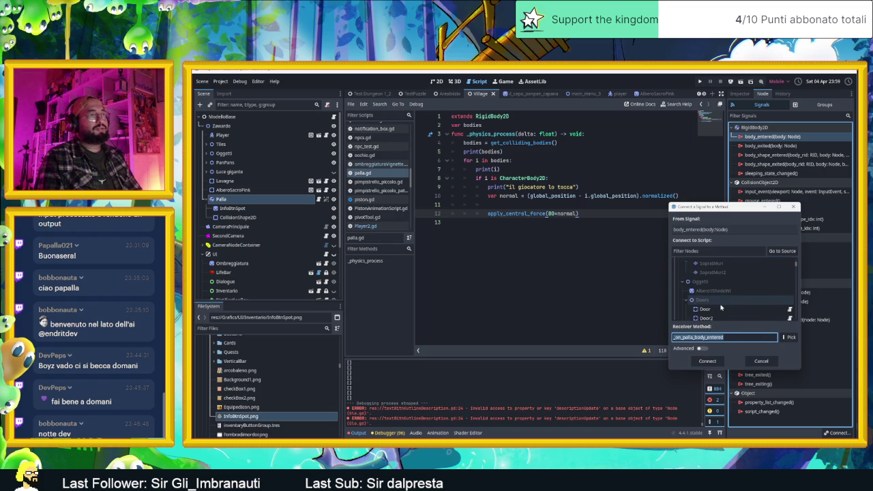
pyautogui.scroll(3, 720, 308)
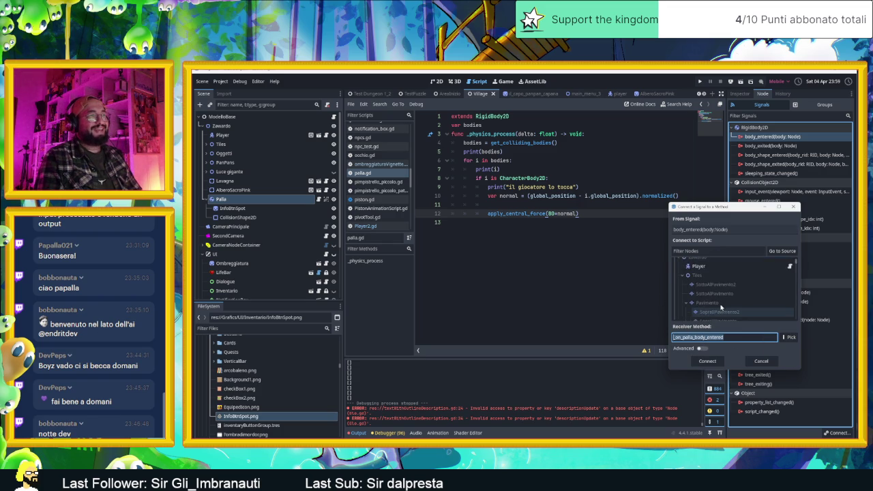
pyautogui.scroll(-4, 720, 311)
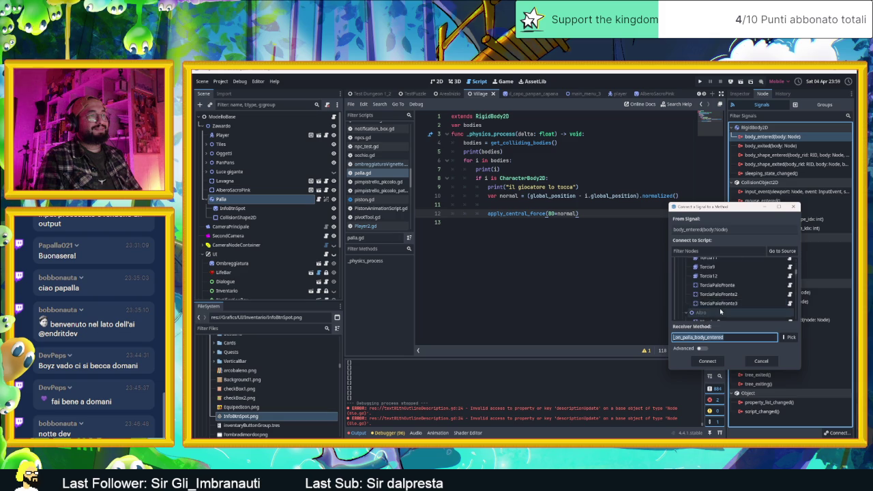
pyautogui.scroll(-3, 720, 311)
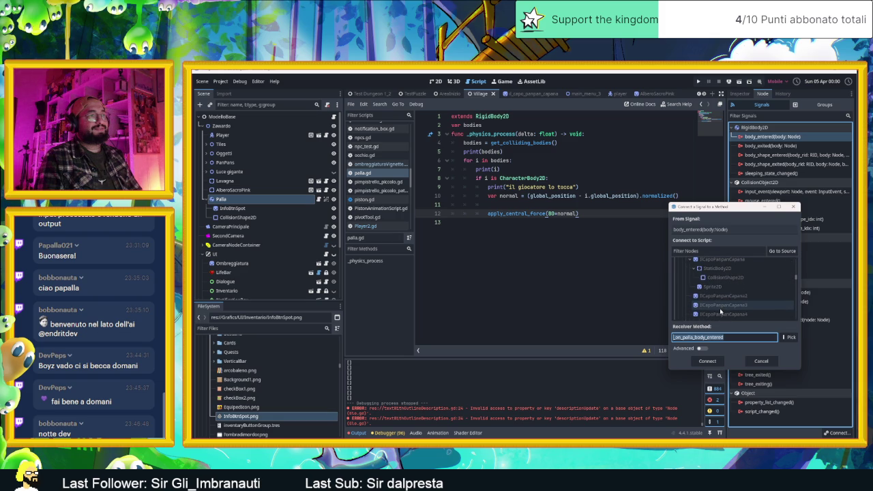
pyautogui.click(705, 251)
pyautogui.write('p')
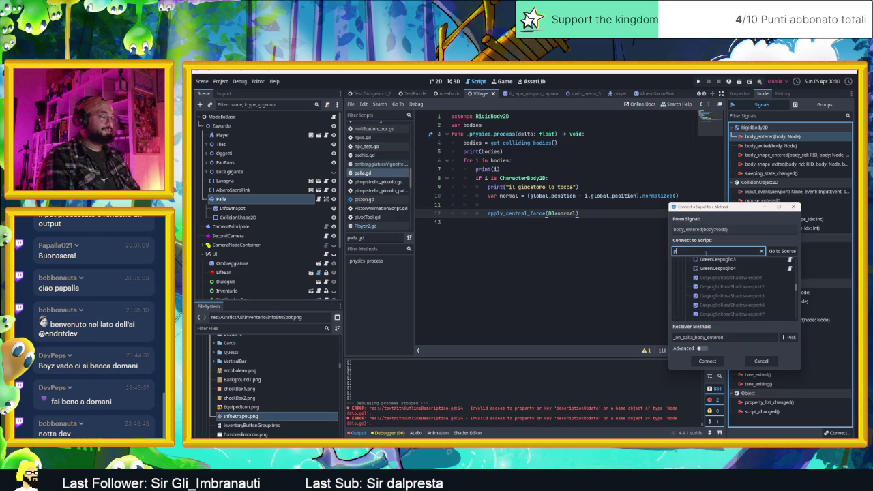
pyautogui.press('BackSpace')
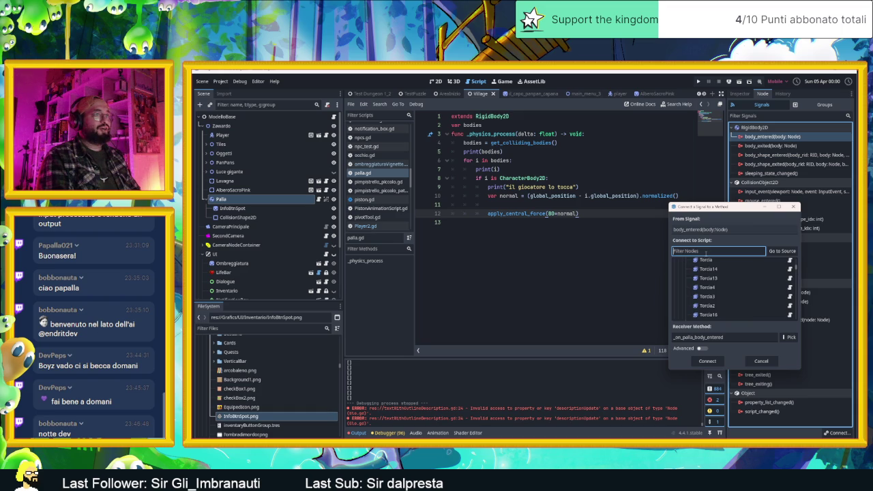
pyautogui.write('palla')
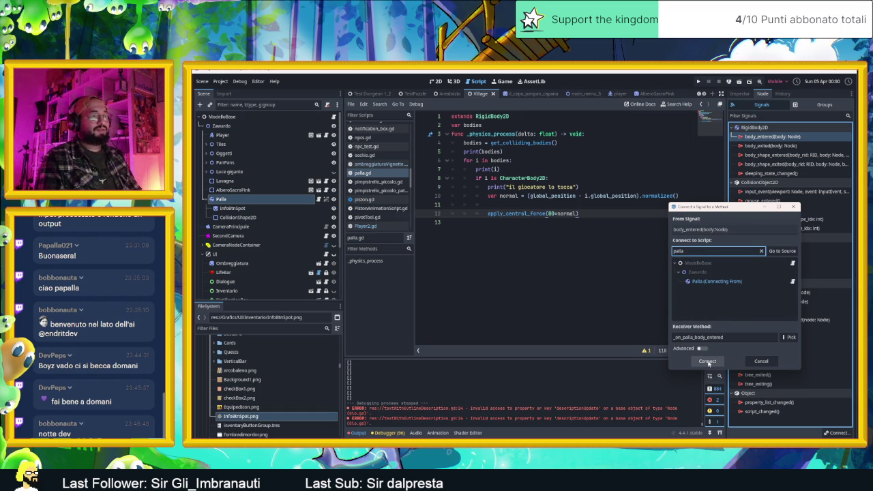
# Step: Connect body_entered to Palla, then add print(body) inside the new _on_body_entered function
pyautogui.click(723, 281)
pyautogui.click(707, 361)
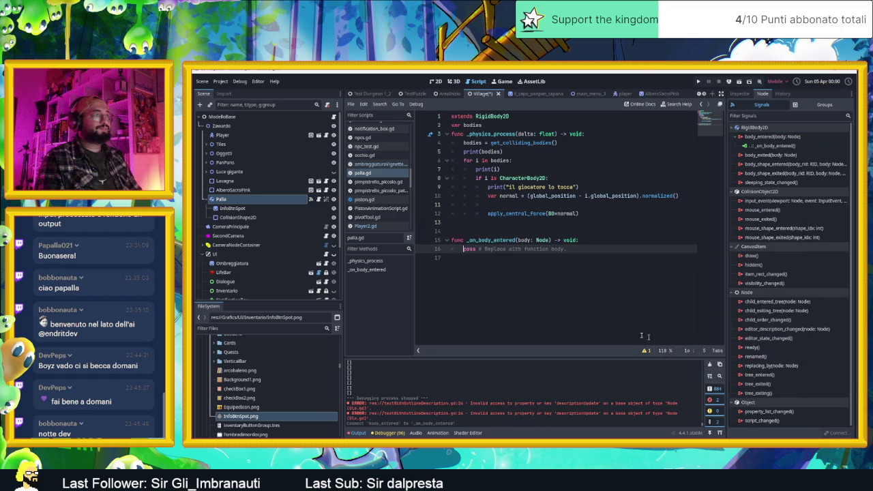
pyautogui.click(585, 239)
pyautogui.press('Return')
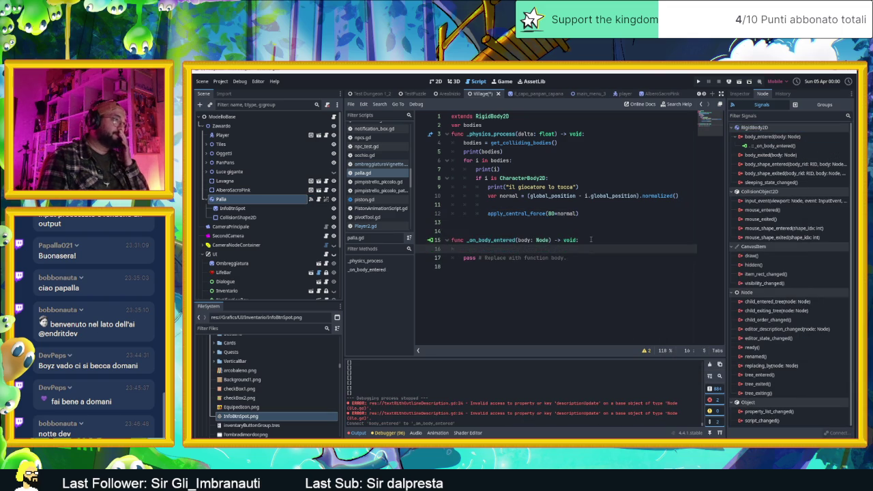
pyautogui.write('if bi')
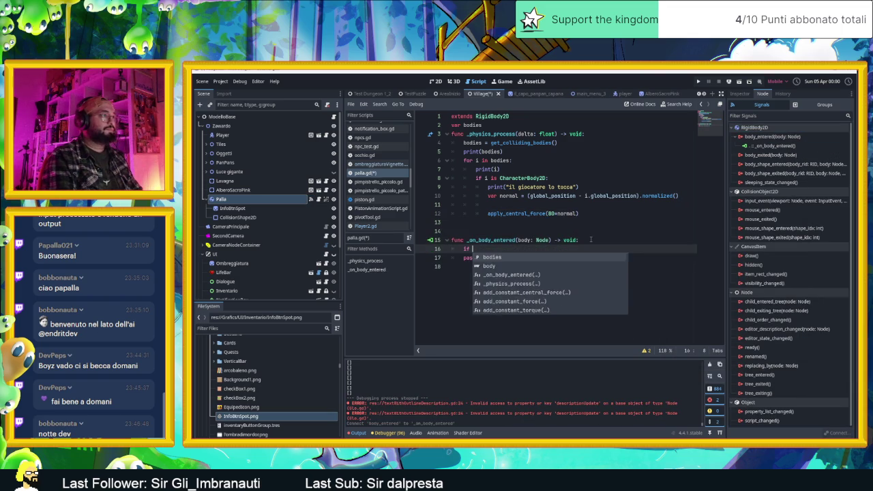
pyautogui.press('BackSpace')
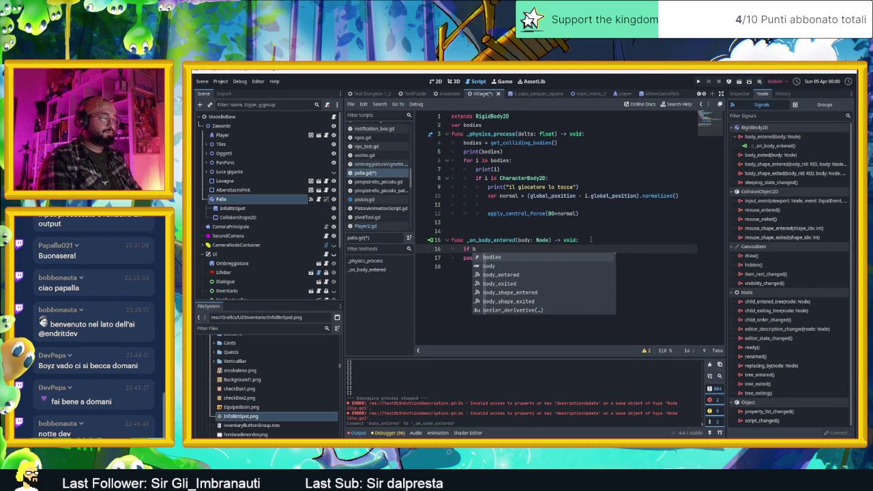
pyautogui.write('o')
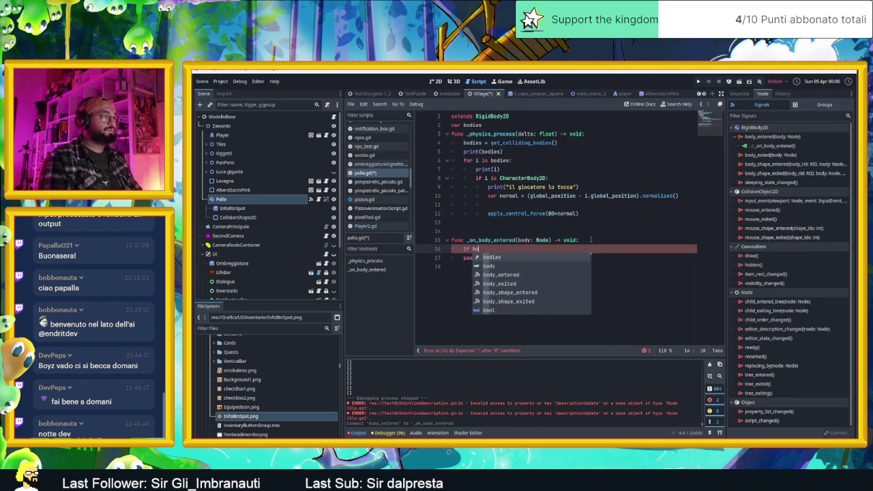
pyautogui.write('dy.')
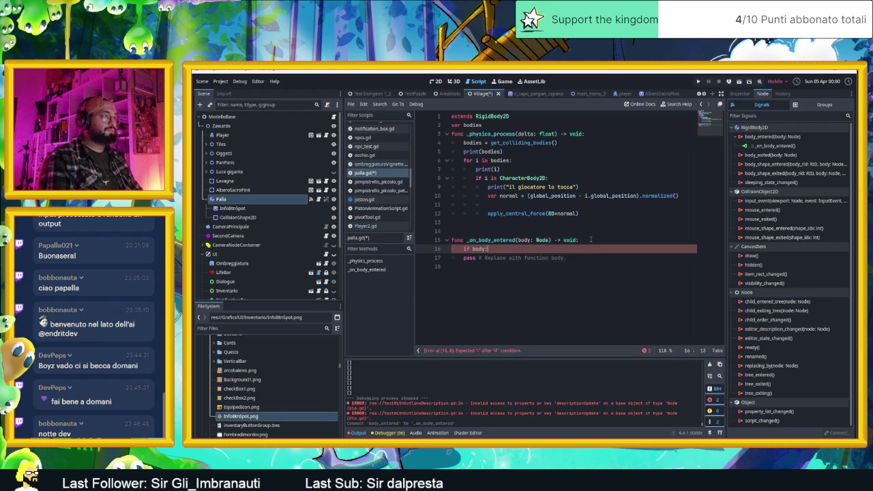
pyautogui.press('Return')
pyautogui.press('BackSpace')
pyautogui.press('BackSpace')
pyautogui.press('BackSpace')
pyautogui.write('print')
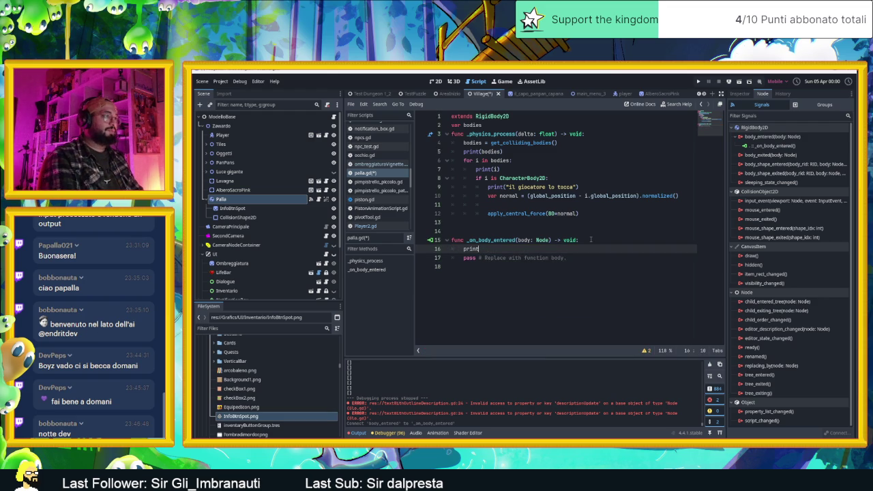
pyautogui.write('(bo')
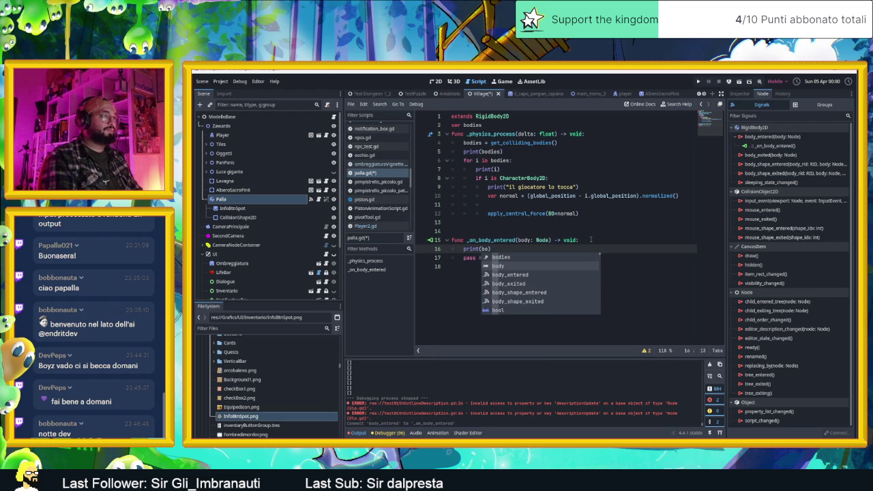
pyautogui.press('Return')
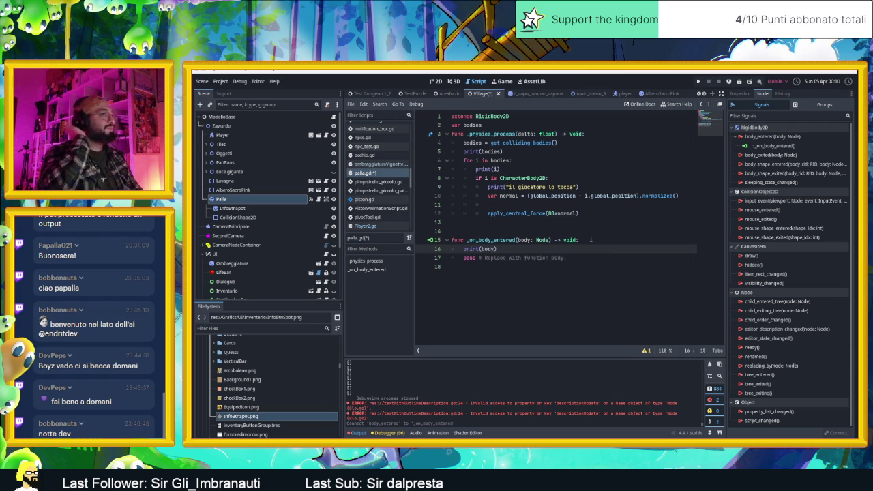
# Step: Run the scene from the 2D view to test the ball, then stop it
pyautogui.click(437, 81)
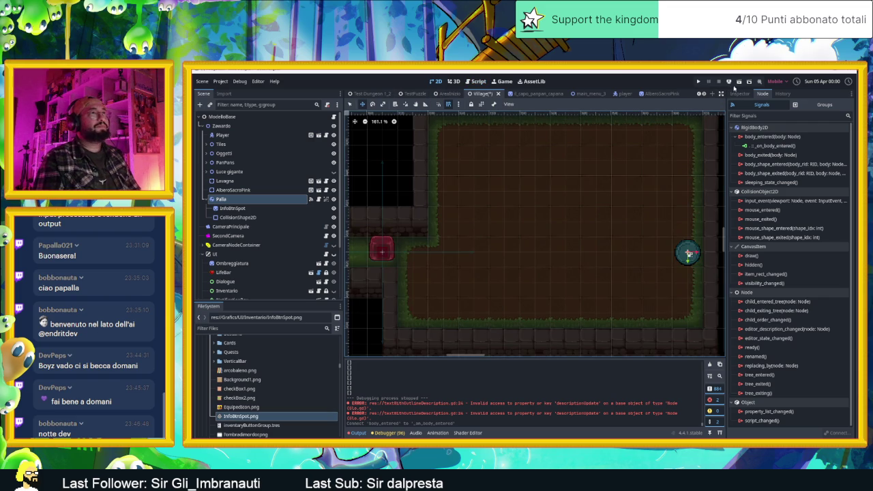
pyautogui.click(739, 82)
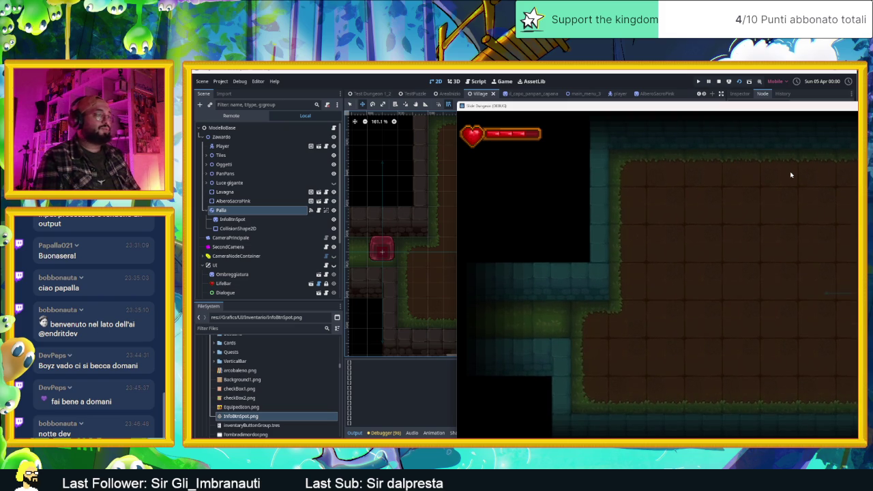
pyautogui.click(718, 81)
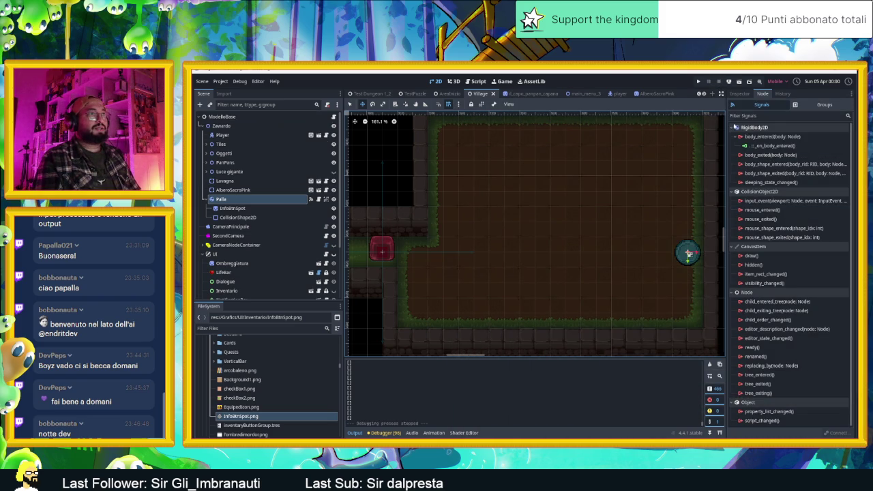
# Step: Enable Can Sleep, set Continuous CD to Cast Shape and Max Contacts Reported to 3, then save
pyautogui.click(740, 93)
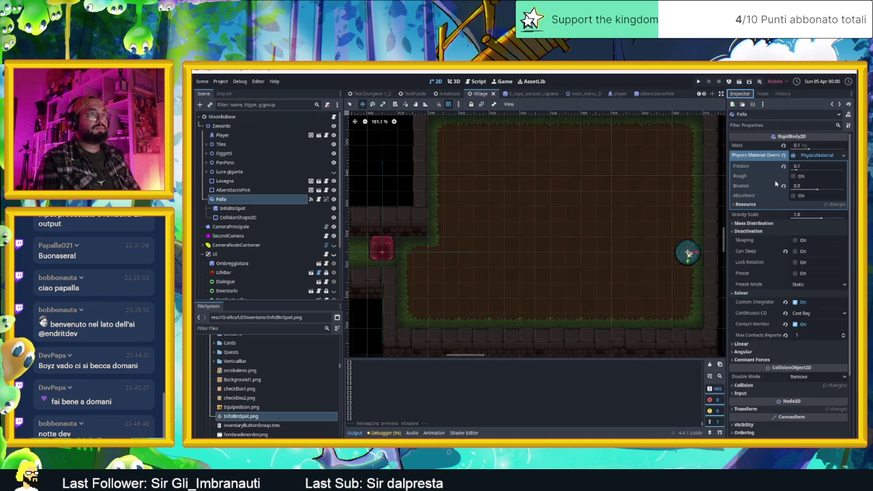
pyautogui.click(786, 252)
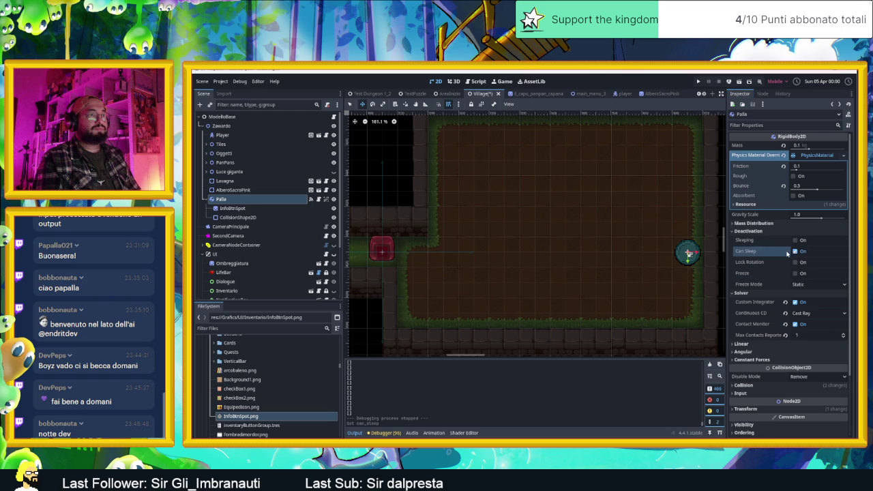
pyautogui.click(801, 313)
pyautogui.click(810, 341)
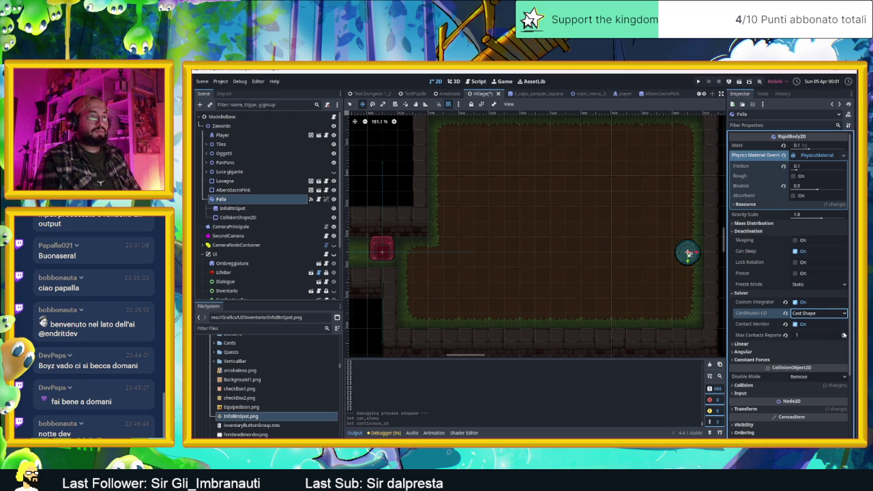
pyautogui.click(843, 333)
pyautogui.click(843, 334)
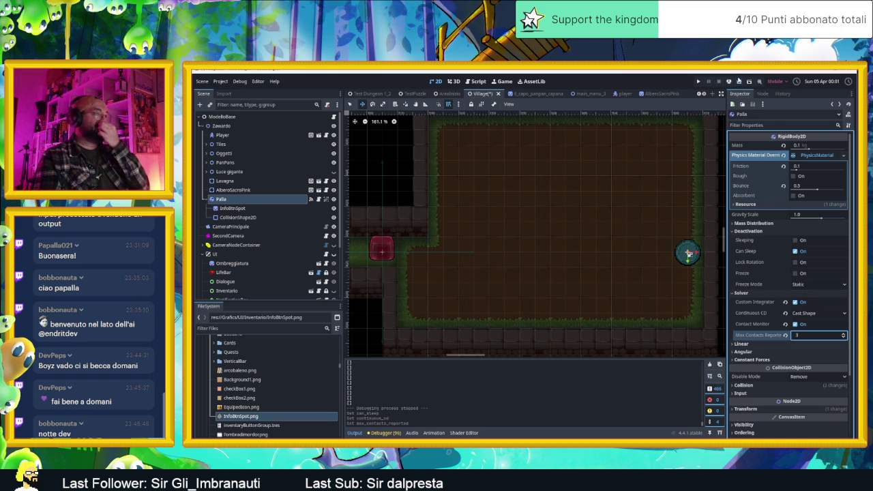
pyautogui.hotkey('ctrl', 's')
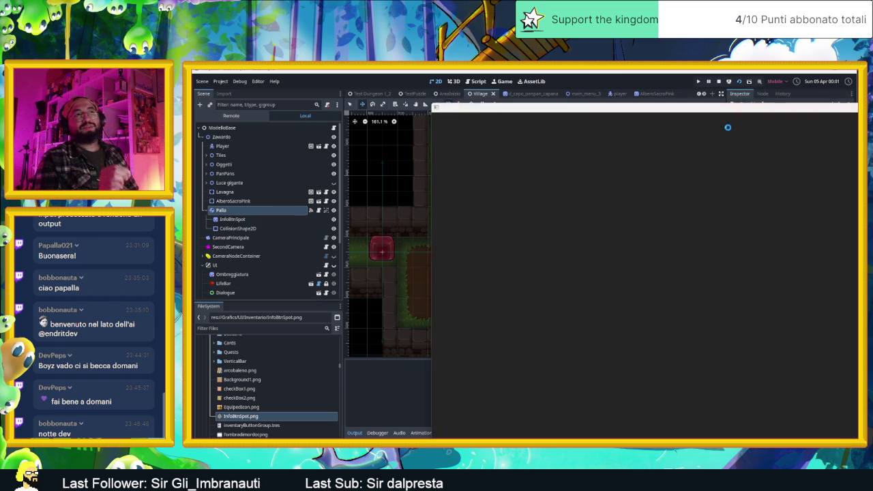
# Step: Walk the player right into the ball, stop the game, and return to palla.gd
pyautogui.press('d')
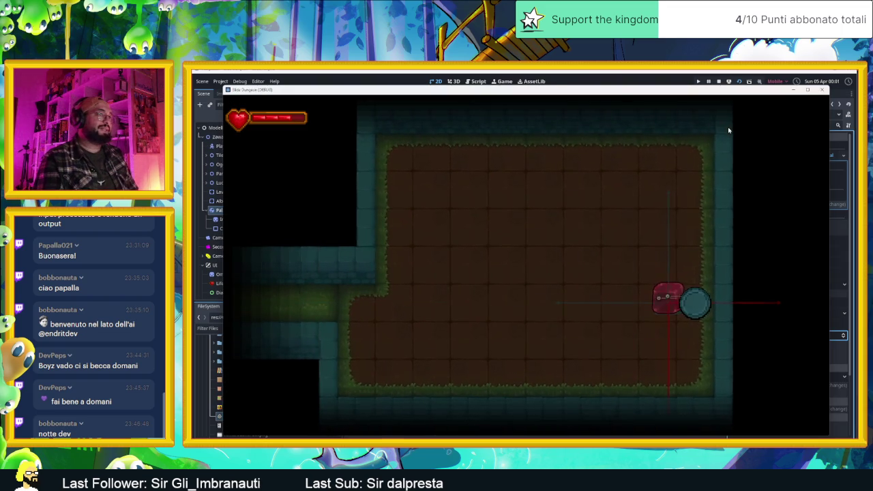
pyautogui.moveTo(689, 94)
pyautogui.mouseDown()
pyautogui.moveTo(805, 113)
pyautogui.moveTo(847, 163)
pyautogui.mouseUp()
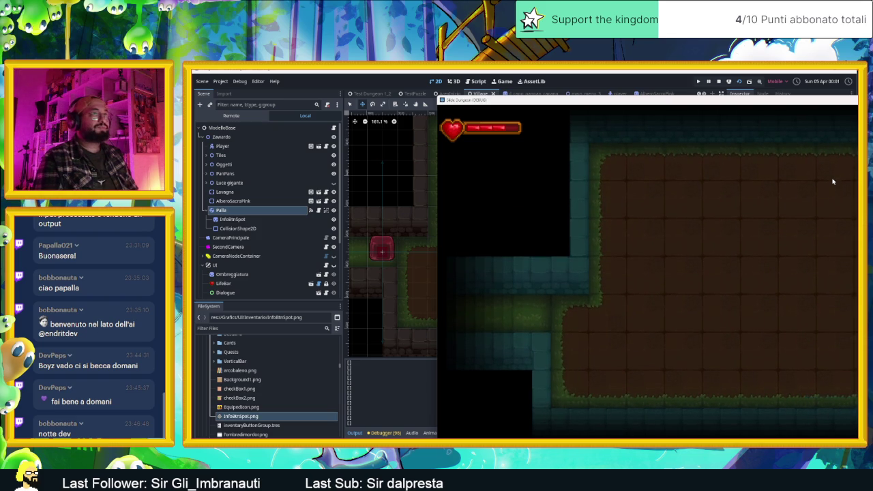
pyautogui.click(717, 81)
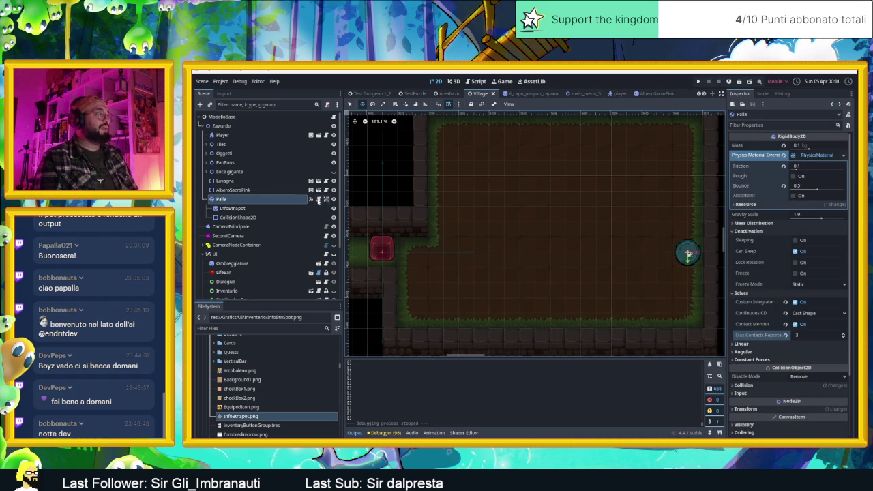
pyautogui.click(318, 198)
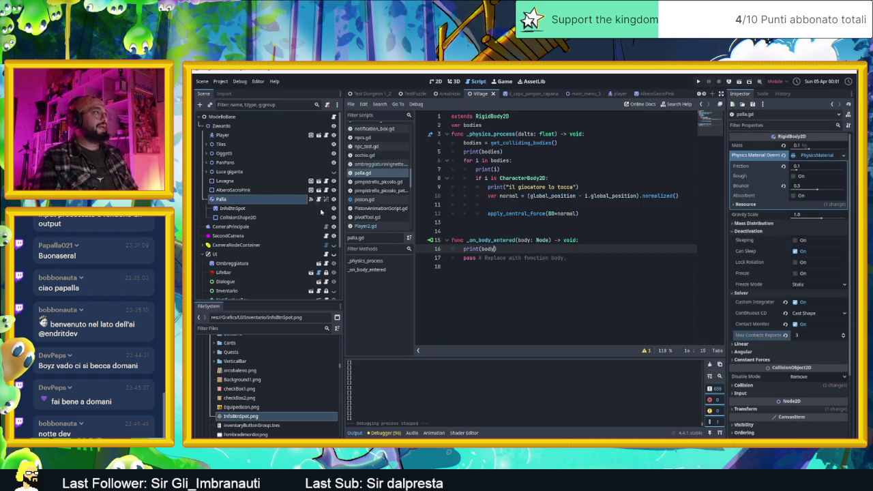
# Step: Comment out the print(bodies) line in palla.gd
pyautogui.click(513, 154)
pyautogui.moveTo(513, 154); pyautogui.dragTo(427, 150)
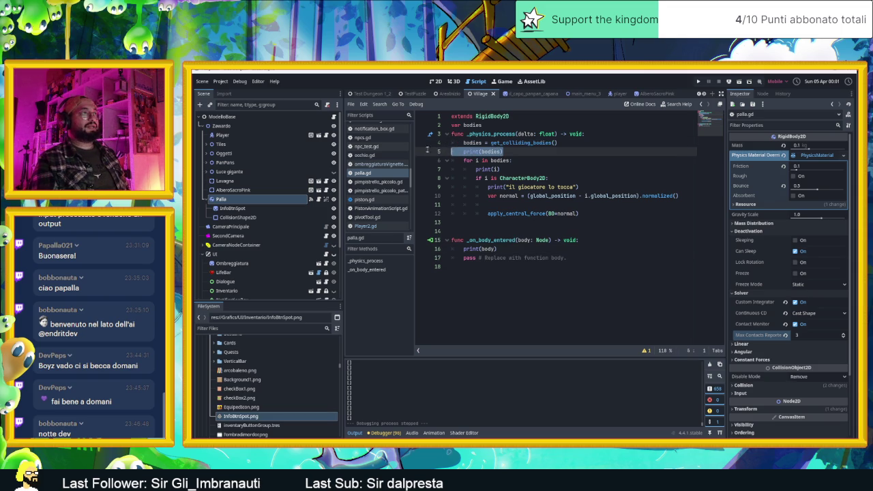
pyautogui.hotkey('ctrl', 'k')
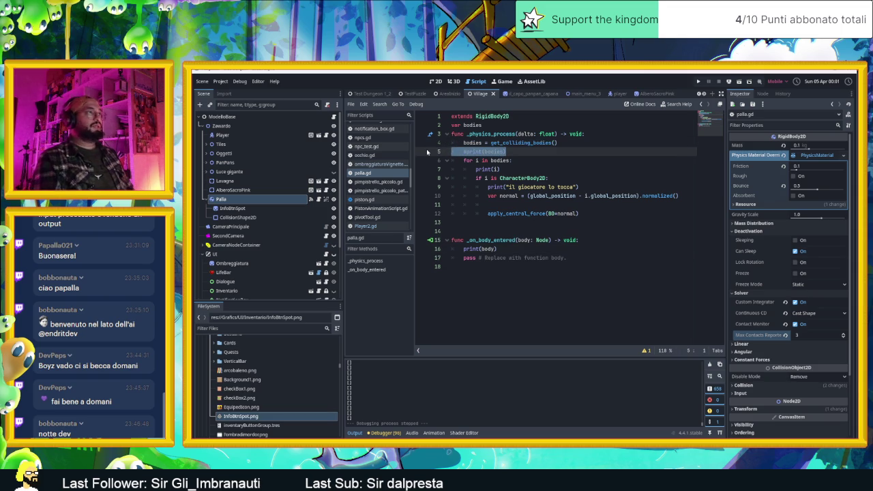
pyautogui.click(606, 243)
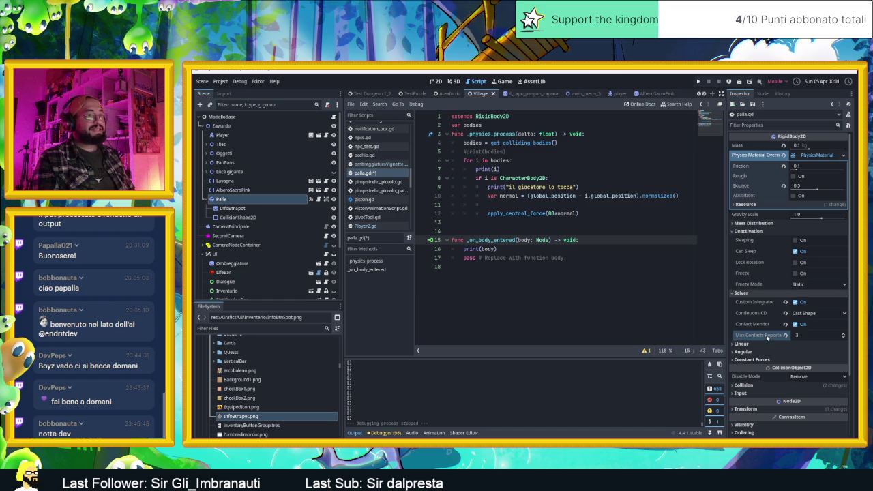
# Step: Clear the physics material override, revert solver settings, and enable Contact Monitor with Max Contacts 1
pyautogui.click(784, 155)
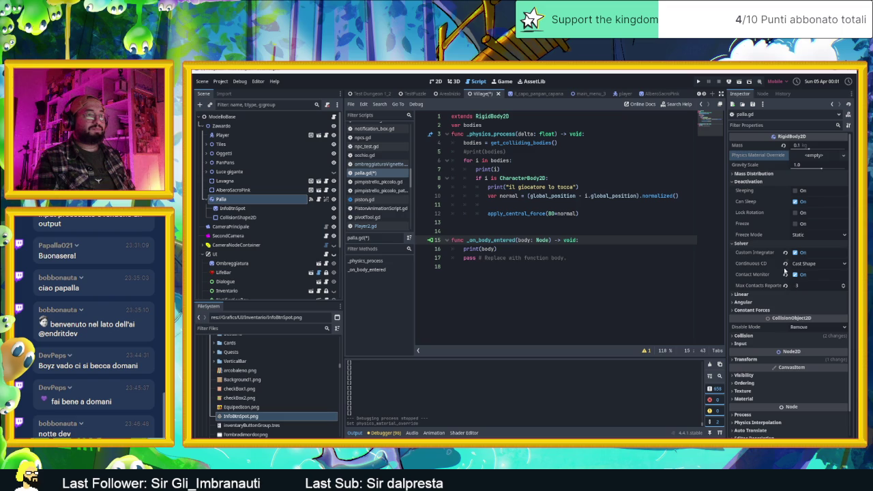
pyautogui.click(785, 252)
pyautogui.click(784, 263)
pyautogui.click(785, 274)
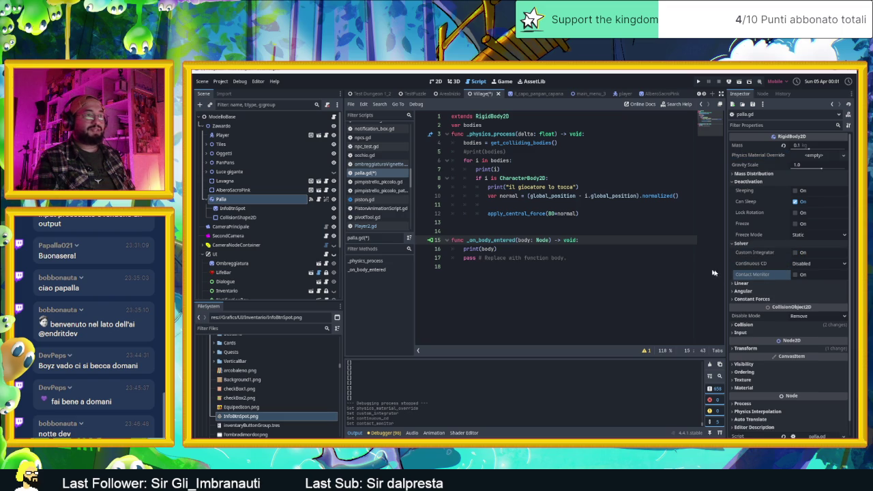
pyautogui.click(795, 274)
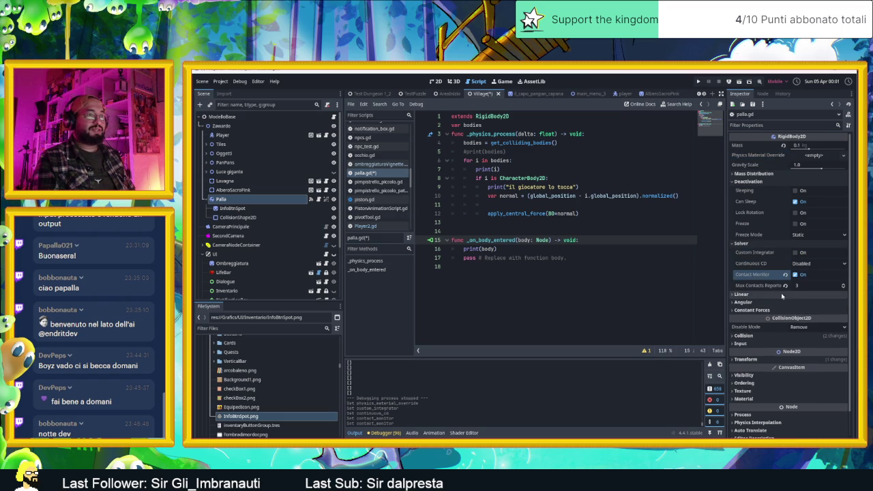
pyautogui.click(842, 287)
pyautogui.click(843, 287)
pyautogui.click(578, 257)
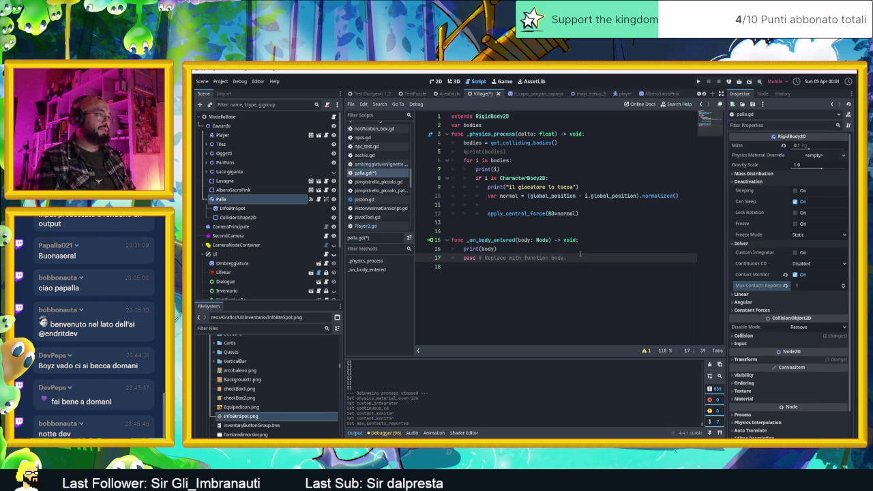
pyautogui.click(616, 250)
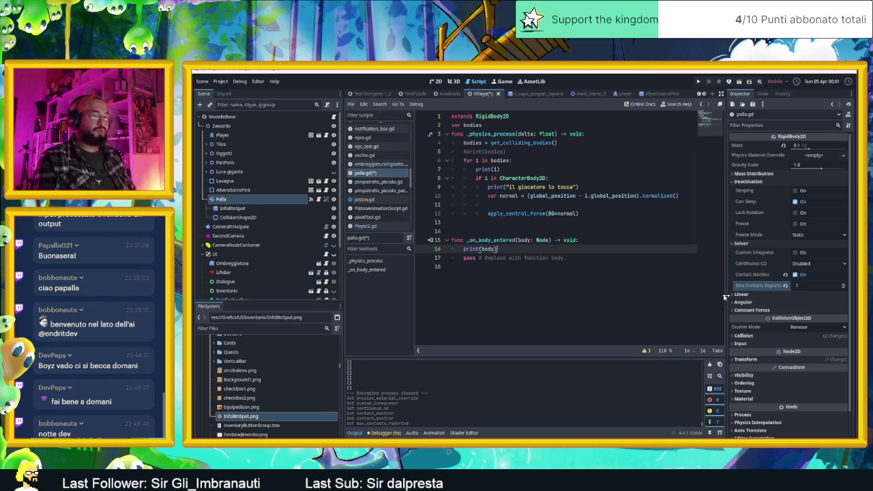
pyautogui.scroll(-1, 782, 309)
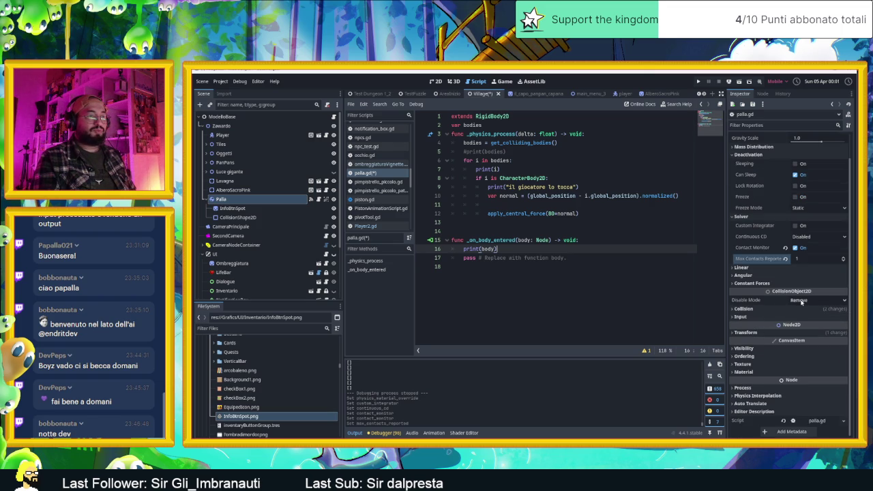
# Step: Set Palla's Disable Mode to Keep Active
pyautogui.click(801, 301)
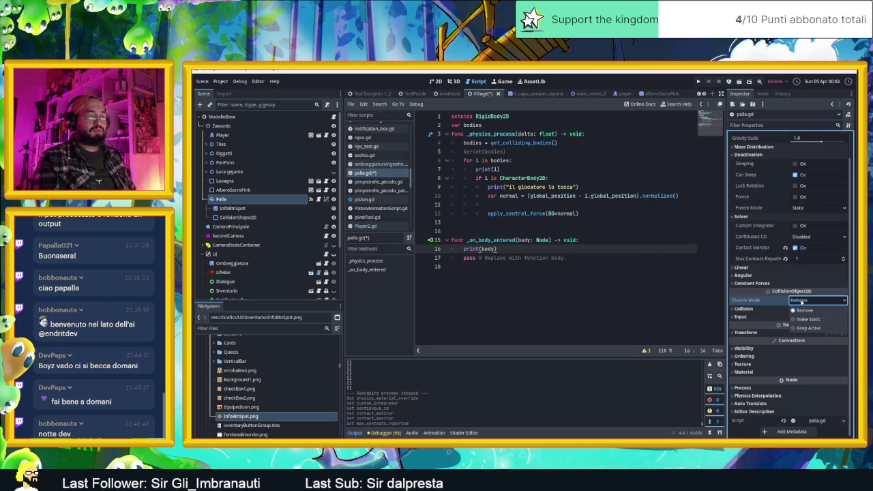
pyautogui.click(808, 328)
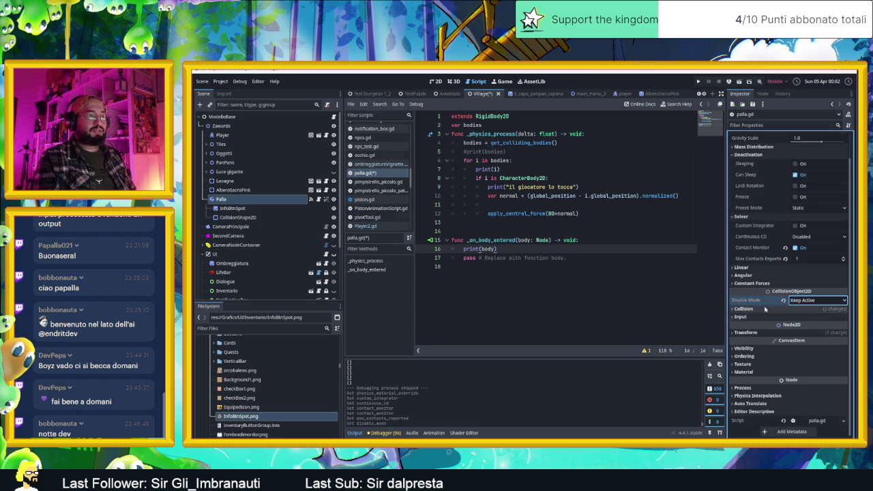
pyautogui.click(744, 309)
pyautogui.click(745, 309)
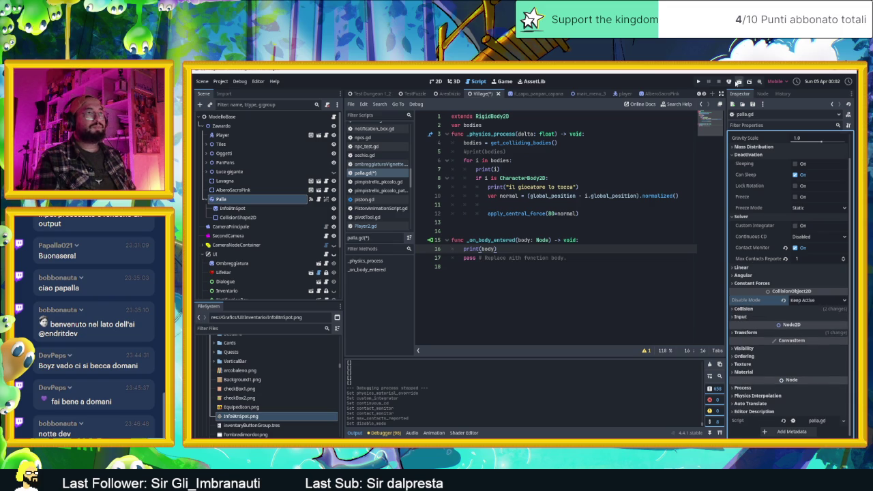
# Step: Save and run the scene to test the ball, then close the game
pyautogui.hotkey('ctrl', 's')
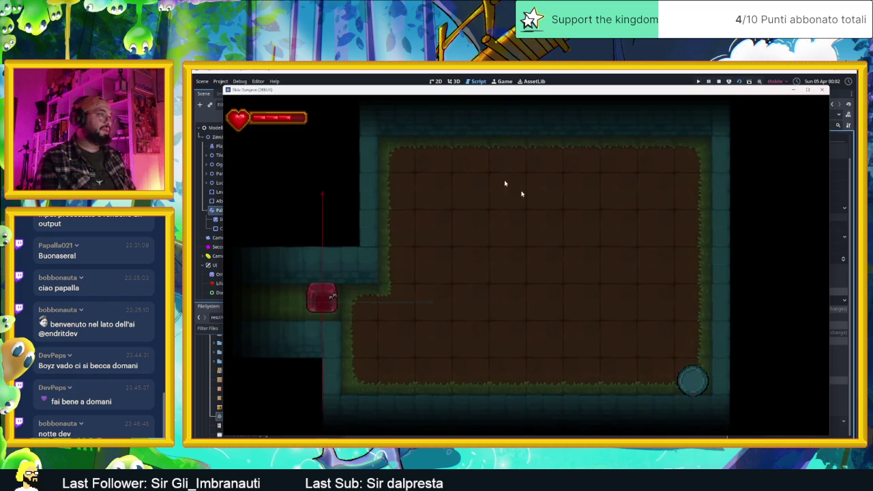
pyautogui.moveTo(432, 92)
pyautogui.mouseDown()
pyautogui.moveTo(708, 84)
pyautogui.moveTo(677, 96)
pyautogui.mouseUp()
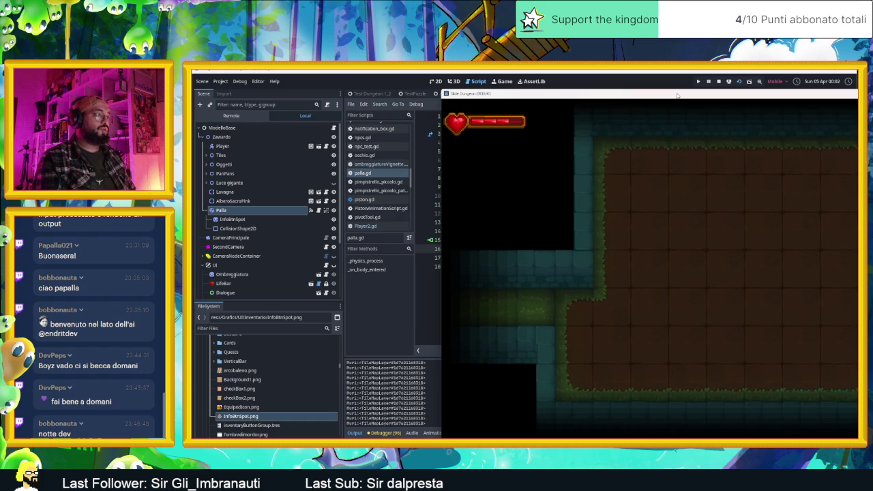
pyautogui.click(719, 82)
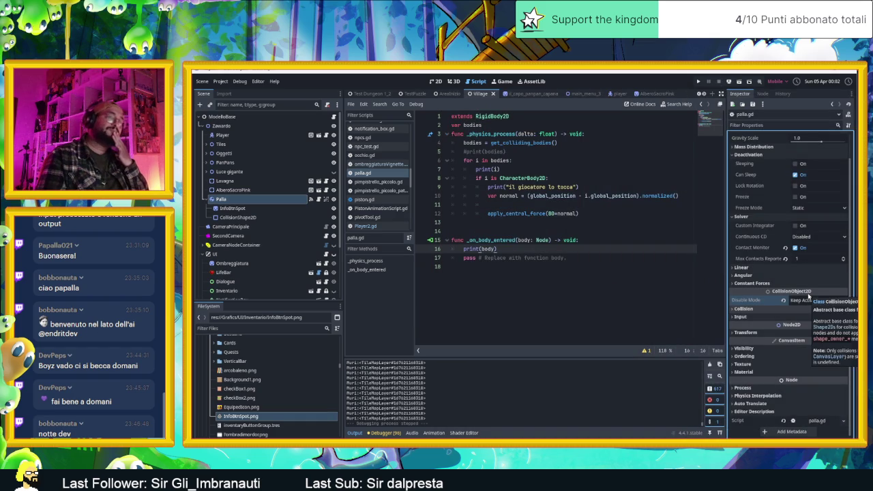
# Step: Raise Max Contacts Reported to 3, set Disable Mode to Make Static, and retest
pyautogui.click(844, 259)
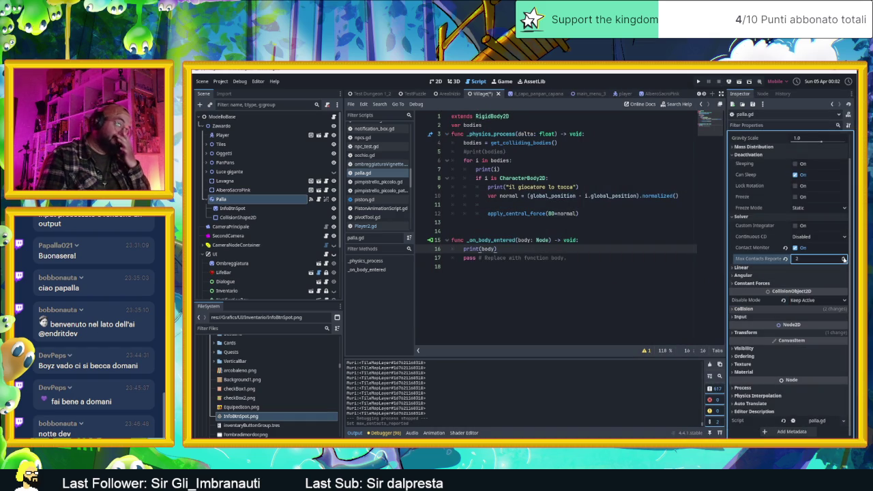
pyautogui.click(793, 301)
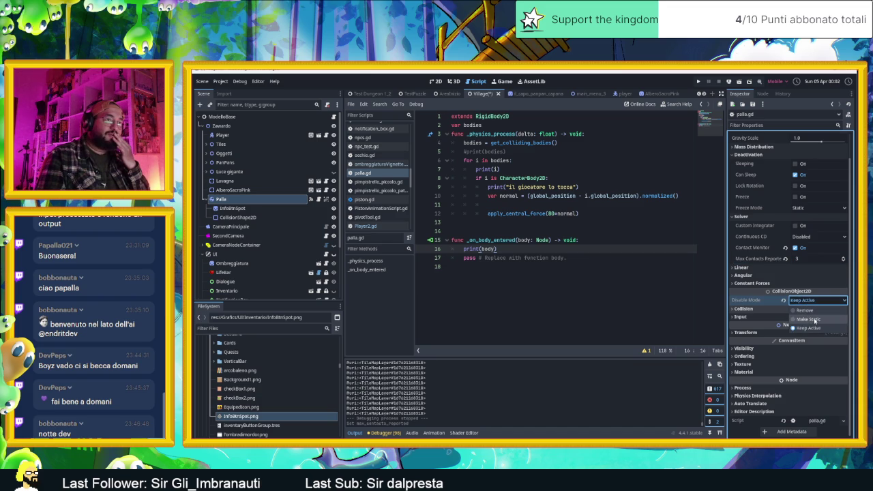
pyautogui.click(814, 319)
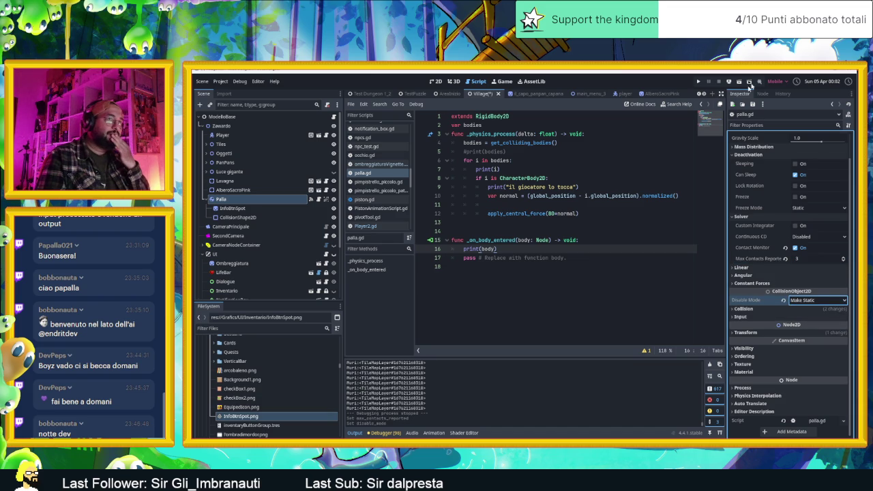
pyautogui.hotkey('ctrl', 's')
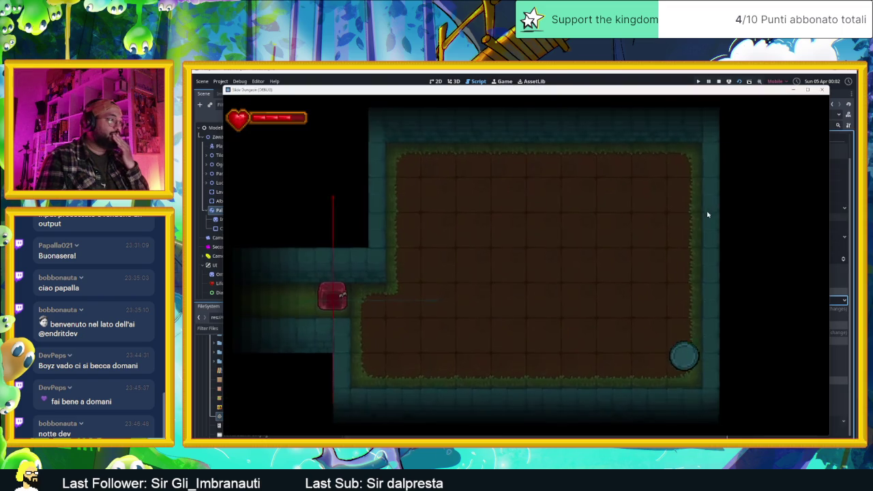
pyautogui.moveTo(600, 91); pyautogui.dragTo(812, 112)
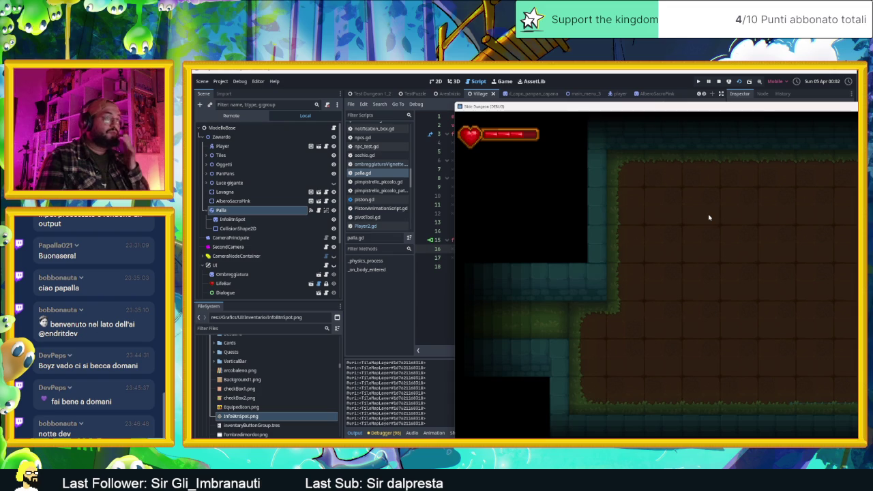
pyautogui.click(718, 81)
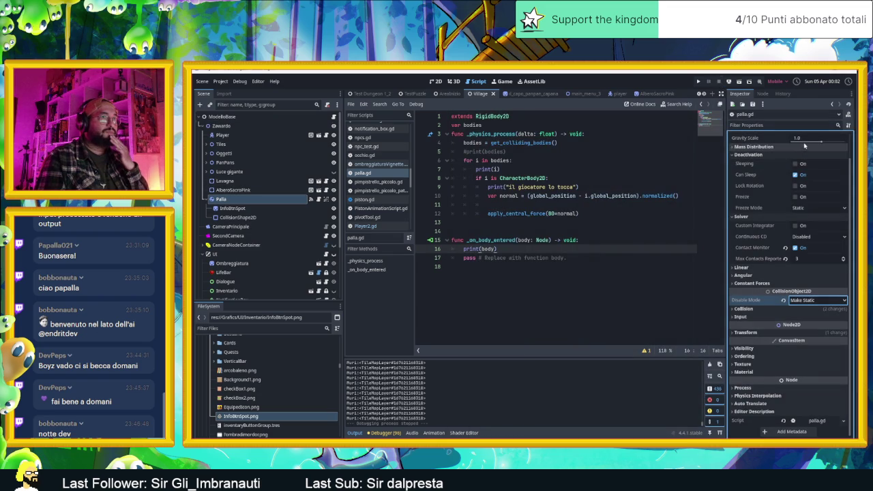
# Step: Give Palla a new PhysicsMaterial override with friction 0.5
pyautogui.scroll(1, 761, 250)
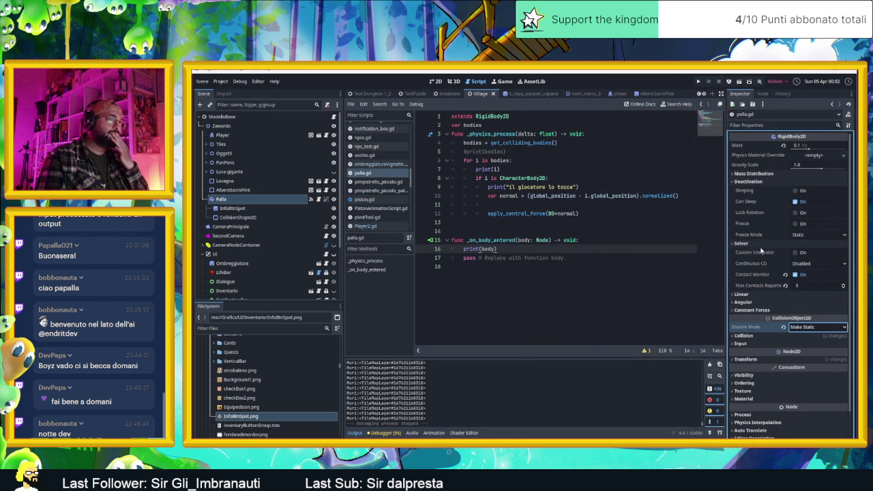
pyautogui.click(813, 157)
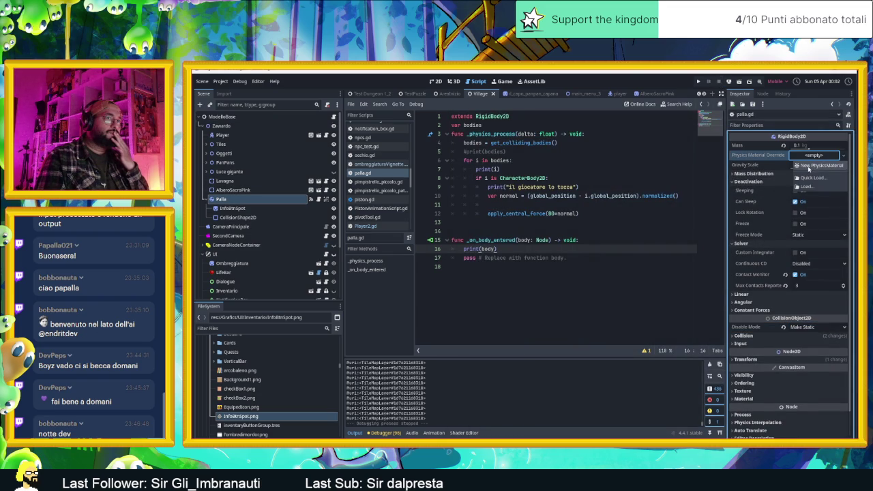
pyautogui.click(809, 168)
pyautogui.click(811, 158)
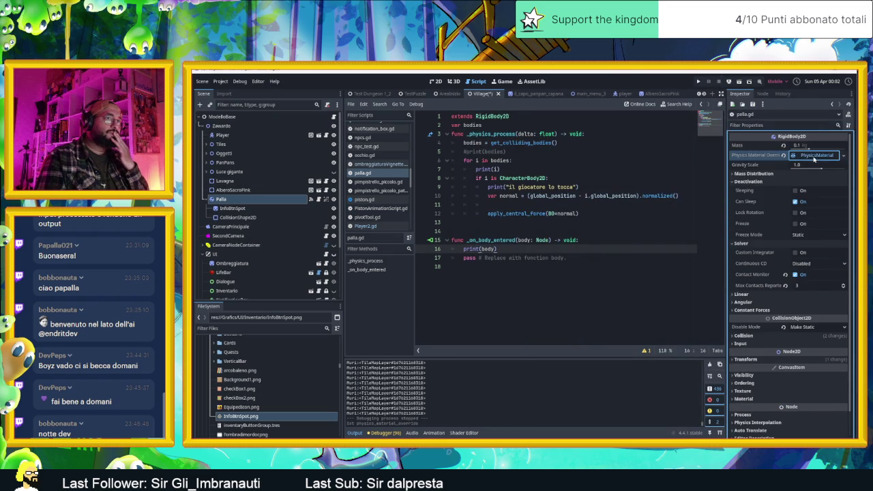
pyautogui.click(813, 157)
pyautogui.moveTo(809, 171)
pyautogui.mouseDown()
pyautogui.moveTo(791, 171)
pyautogui.moveTo(814, 166)
pyautogui.mouseUp()
pyautogui.click(801, 166)
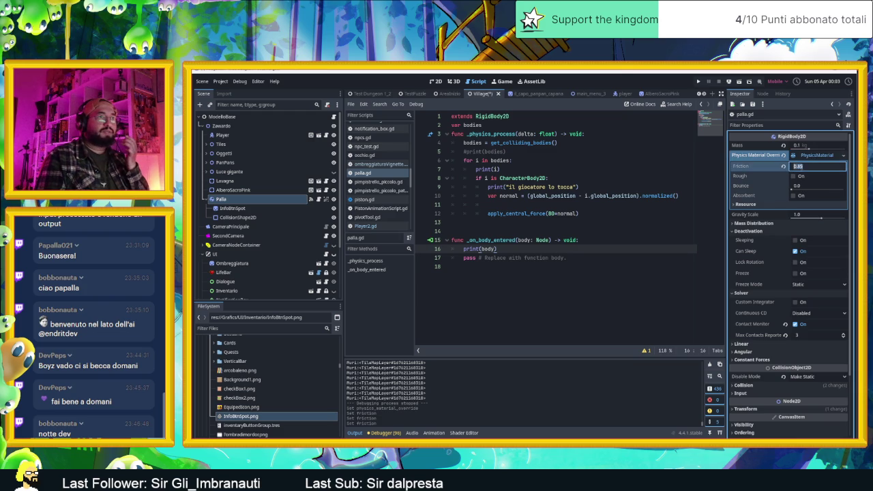
pyautogui.write('0.')
pyautogui.press('Return')
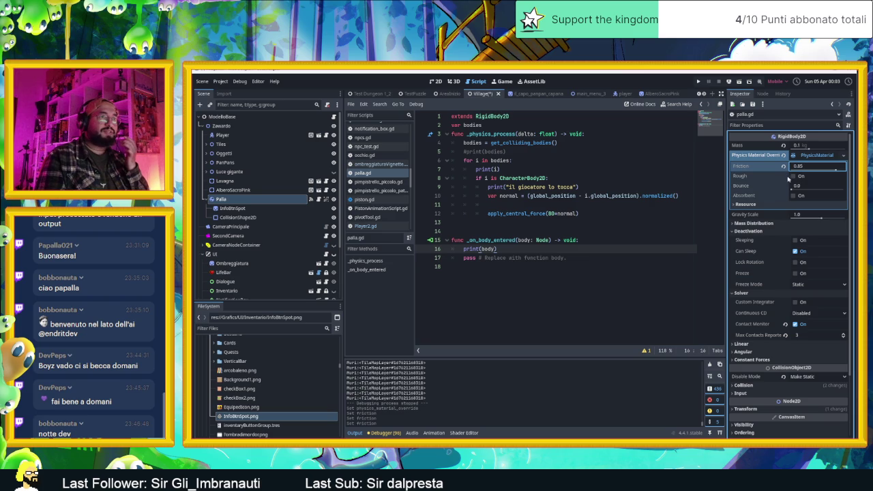
pyautogui.moveTo(799, 167); pyautogui.dragTo(791, 167)
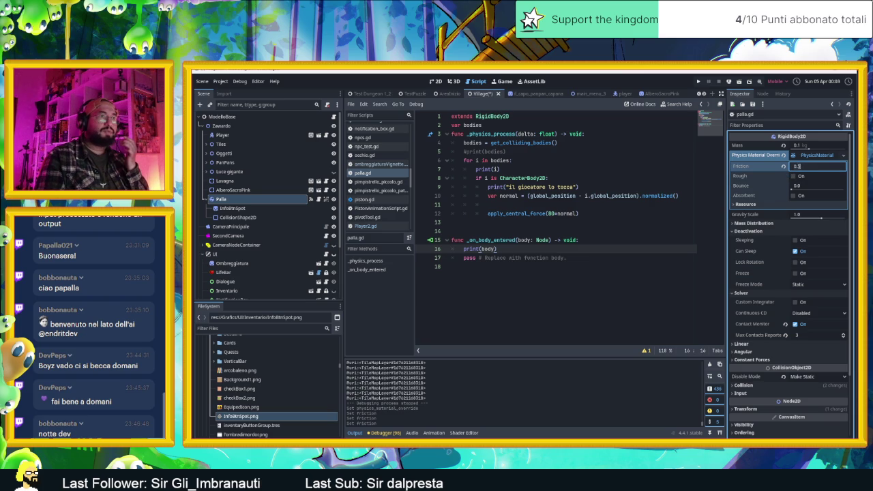
# Step: Set the material's bounce to 0.5 and run the current scene
pyautogui.click(812, 185)
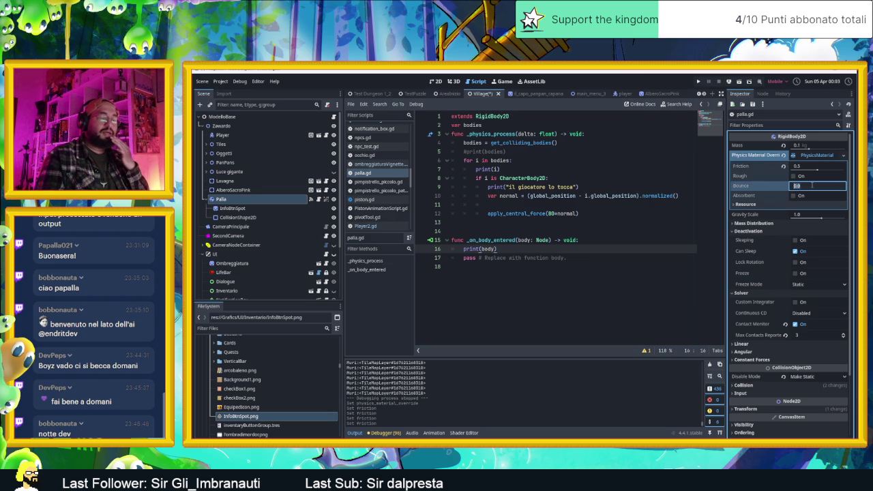
pyautogui.write('0.5')
pyautogui.press('Return')
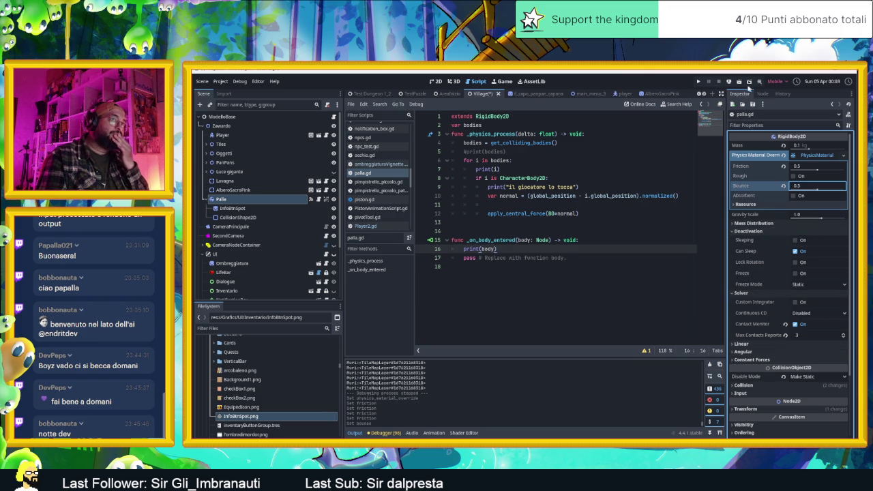
pyautogui.click(739, 82)
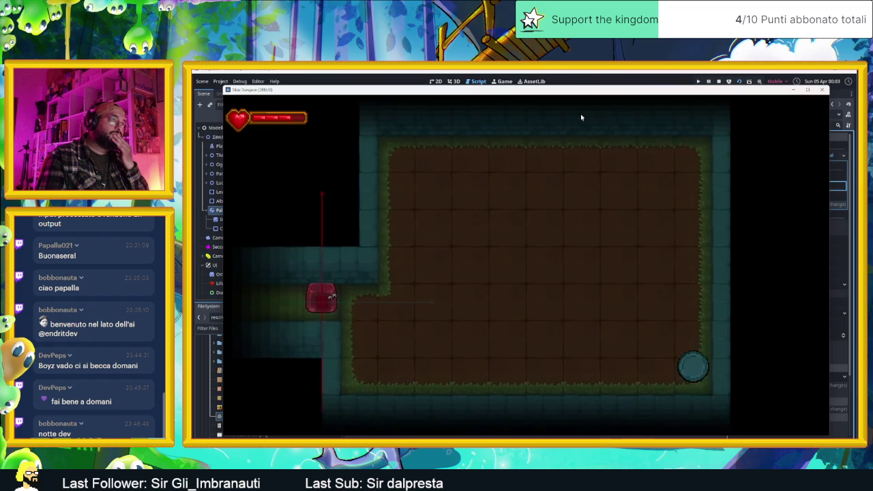
# Step: Stop the test run, set Gravity Scale to 0.0, and relaunch the dungeon scene
pyautogui.moveTo(590, 94); pyautogui.dragTo(780, 100)
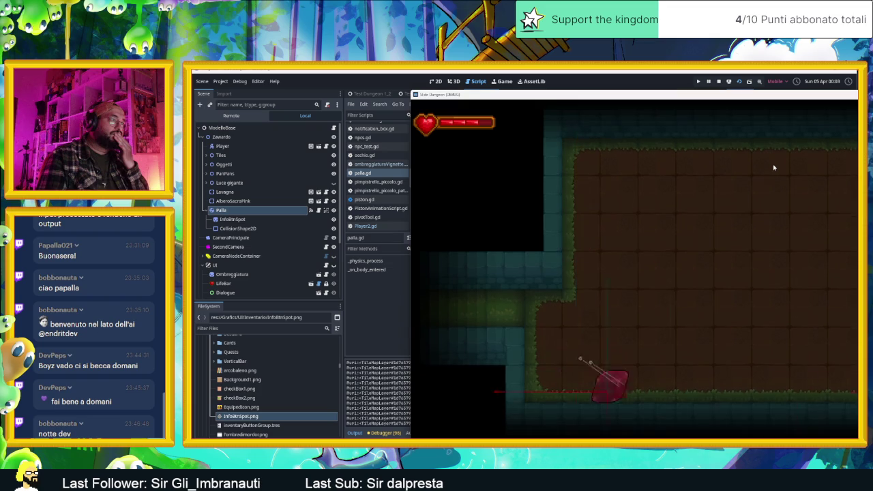
pyautogui.click(719, 83)
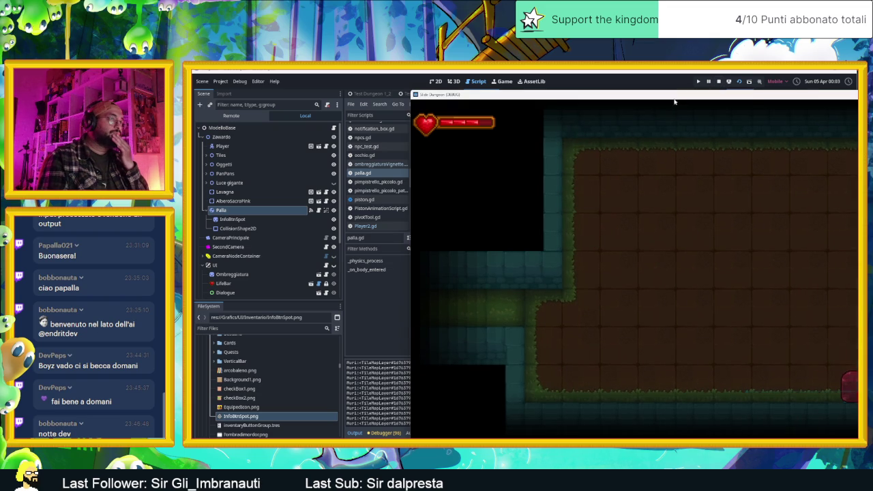
pyautogui.moveTo(674, 101)
pyautogui.mouseDown()
pyautogui.moveTo(866, 119)
pyautogui.moveTo(464, 334)
pyautogui.moveTo(469, 184)
pyautogui.moveTo(519, 140)
pyautogui.mouseUp()
pyautogui.click(718, 82)
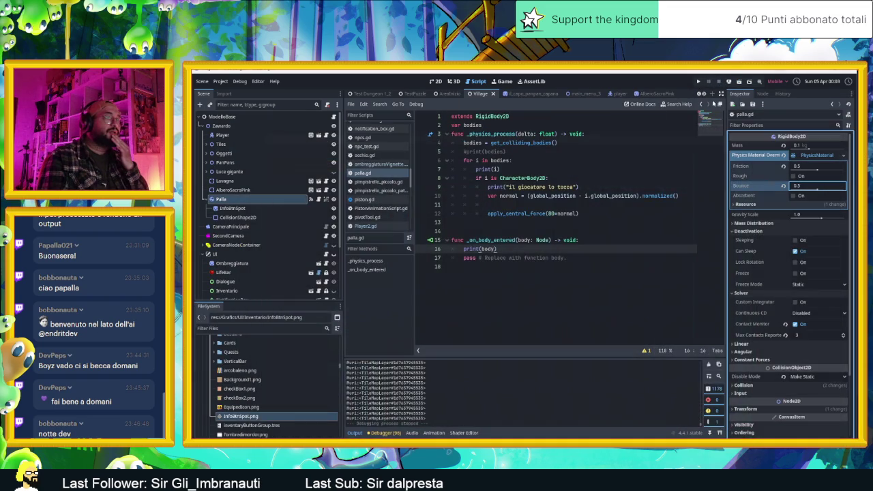
pyautogui.click(807, 214)
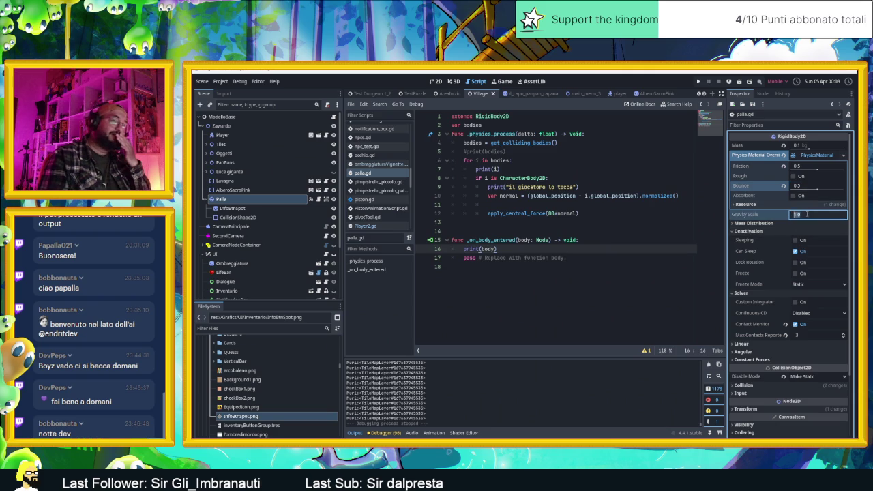
pyautogui.write('0')
pyautogui.press('Return')
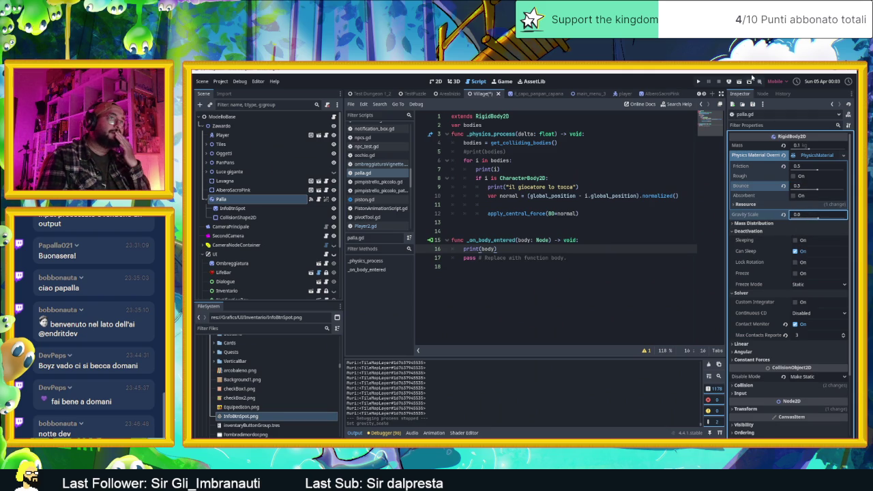
pyautogui.click(739, 82)
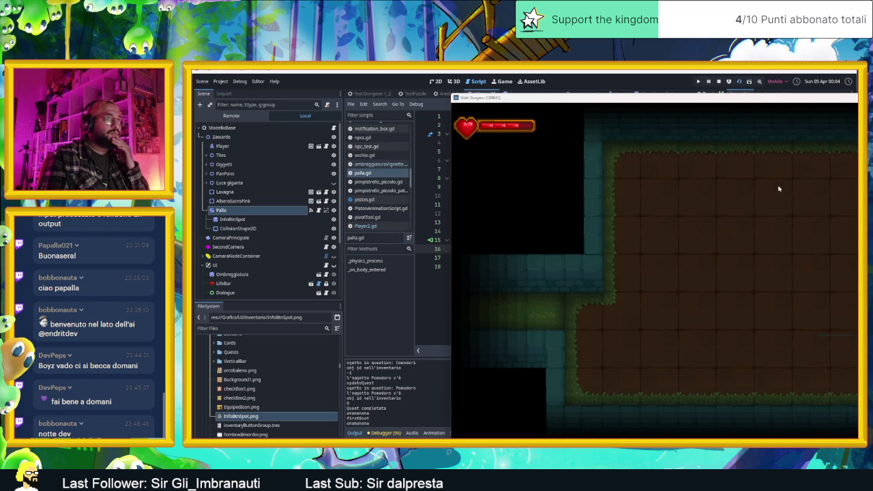
# Step: Set Disable Mode to Keep Active, then test by walking the player into the ball
pyautogui.click(718, 82)
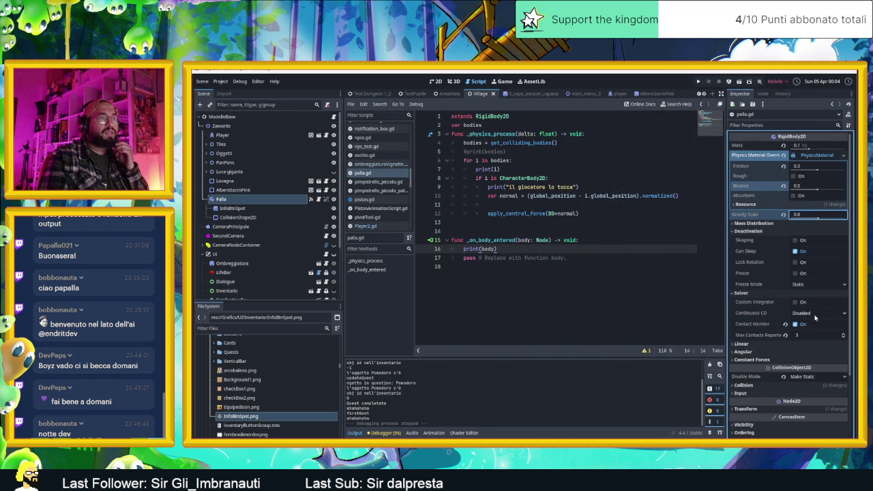
pyautogui.click(819, 376)
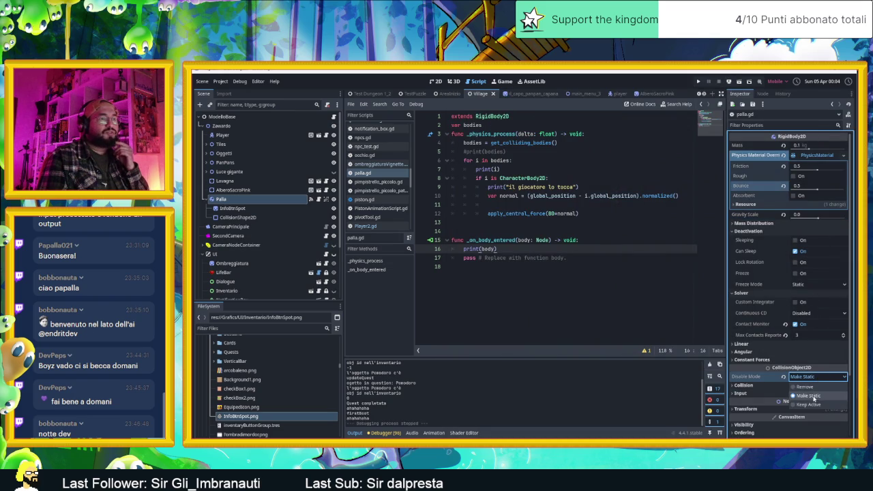
pyautogui.click(814, 402)
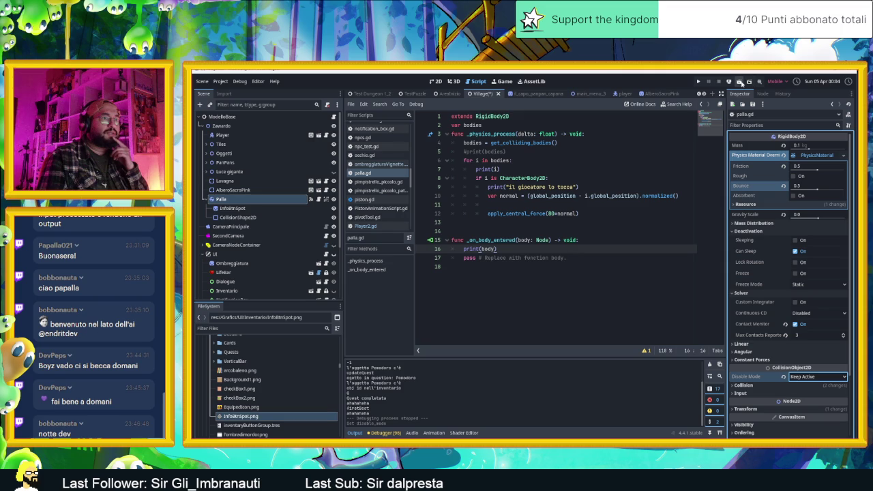
pyautogui.click(740, 81)
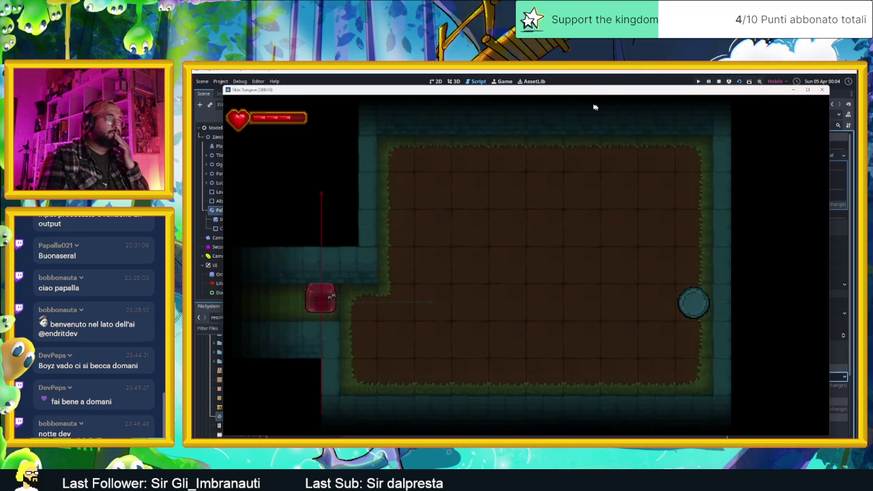
pyautogui.moveTo(573, 94); pyautogui.dragTo(772, 107)
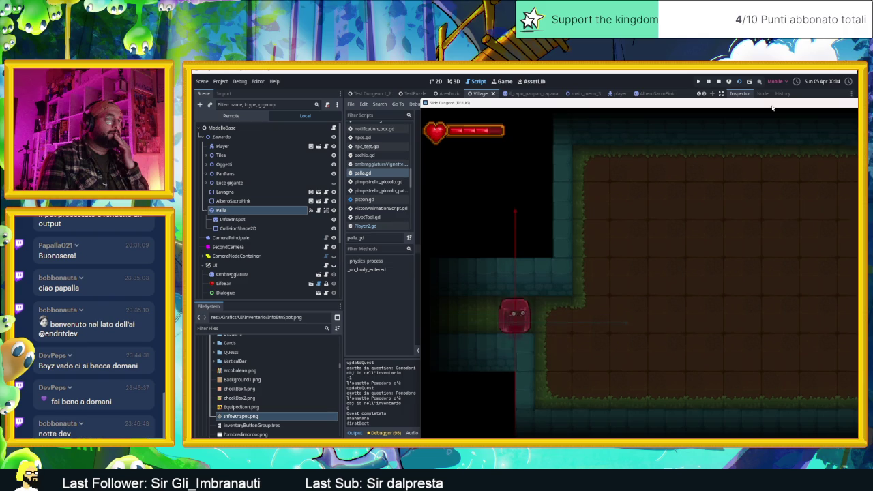
pyautogui.press('Right')
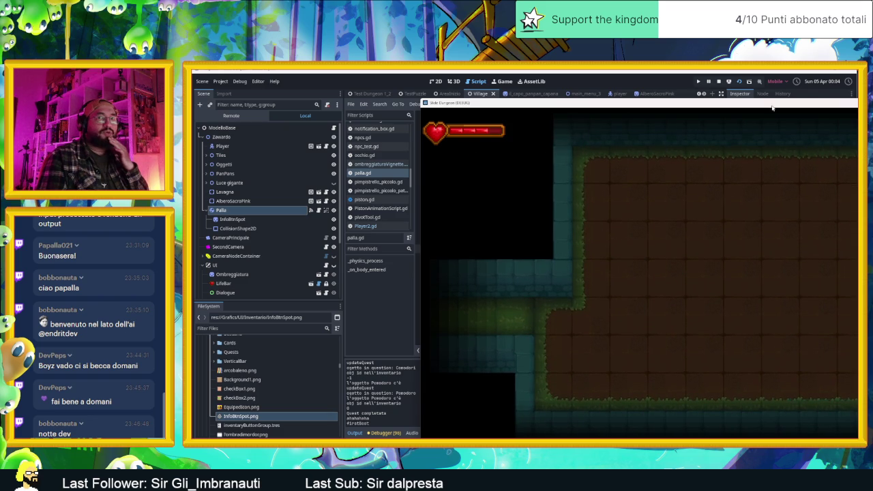
pyautogui.moveTo(665, 103); pyautogui.dragTo(621, 102)
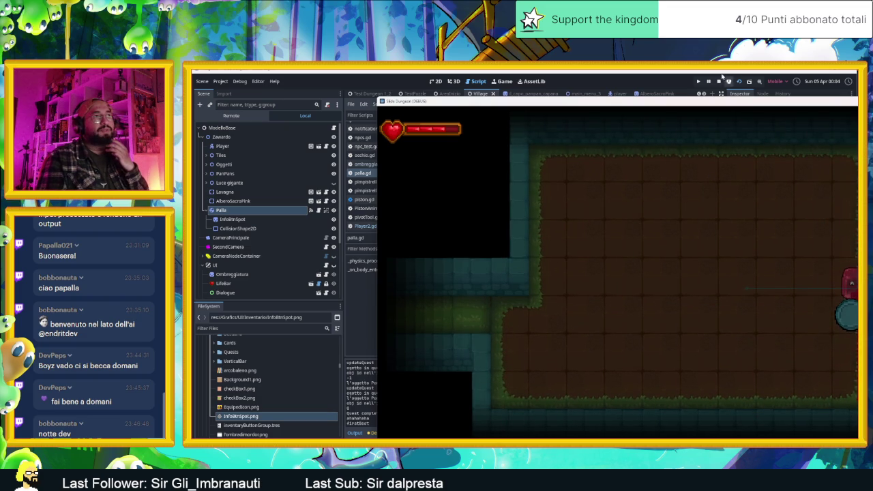
pyautogui.click(719, 80)
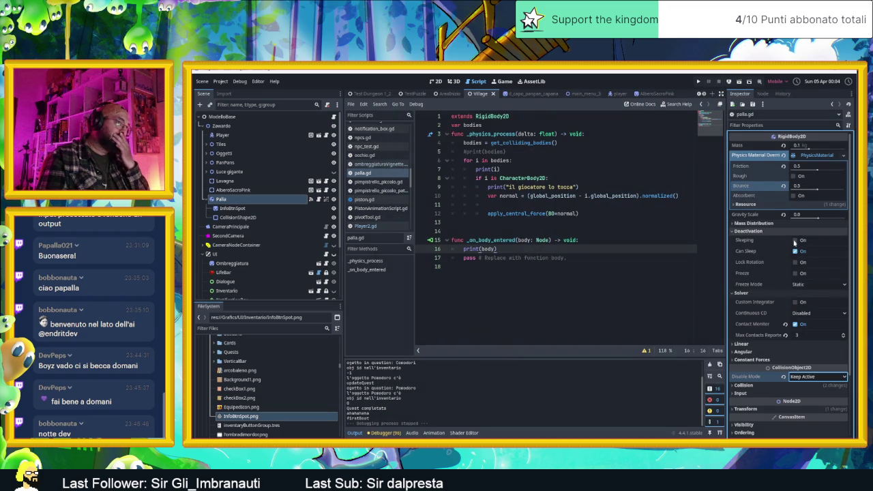
# Step: Uncheck Can Sleep on the ball
pyautogui.click(794, 250)
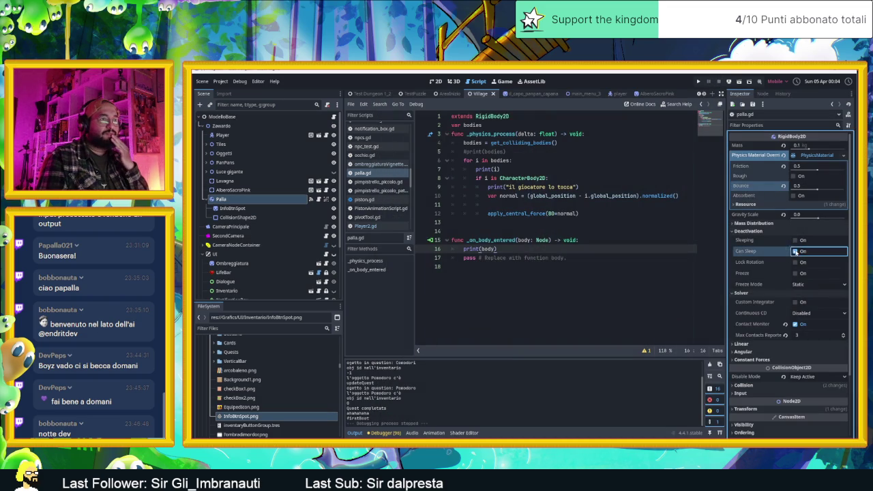
pyautogui.click(803, 386)
pyautogui.click(802, 386)
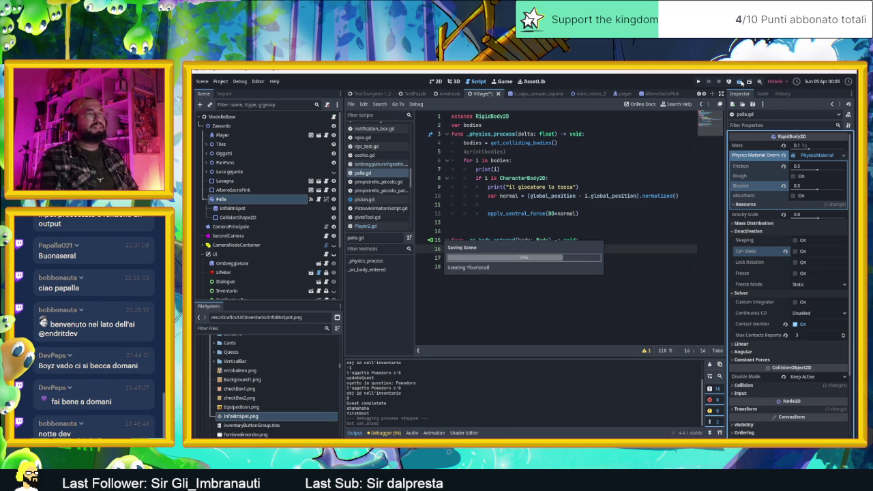
# Step: Relaunch and stop the scene, then show Palla's Signals list in the Node tab
pyautogui.click(740, 81)
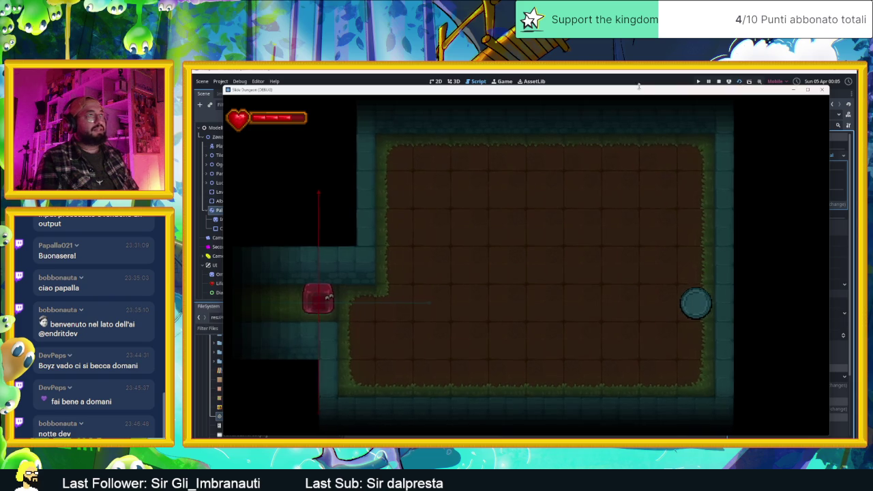
pyautogui.moveTo(639, 90)
pyautogui.mouseDown()
pyautogui.moveTo(846, 120)
pyautogui.moveTo(832, 119)
pyautogui.mouseUp()
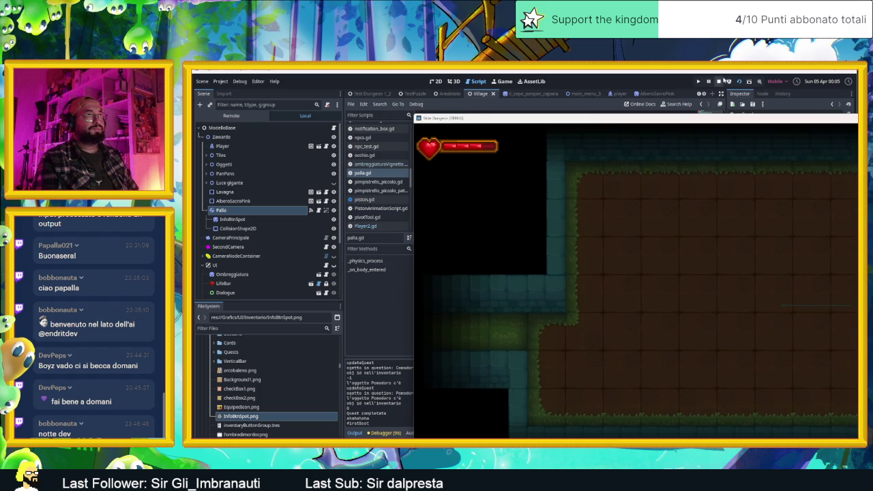
pyautogui.click(720, 81)
pyautogui.click(762, 94)
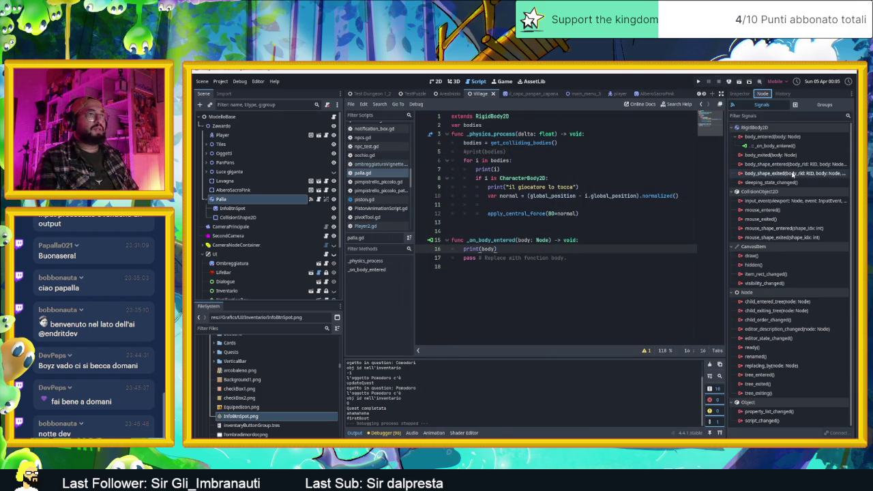
# Step: Read the tooltips for the body_entered and body_shape_entered signals
pyautogui.moveTo(804, 169)
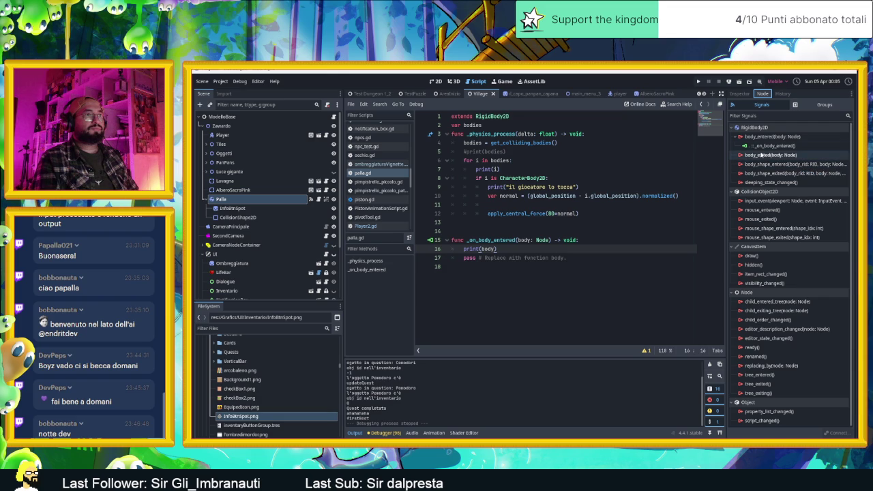
pyautogui.moveTo(768, 137)
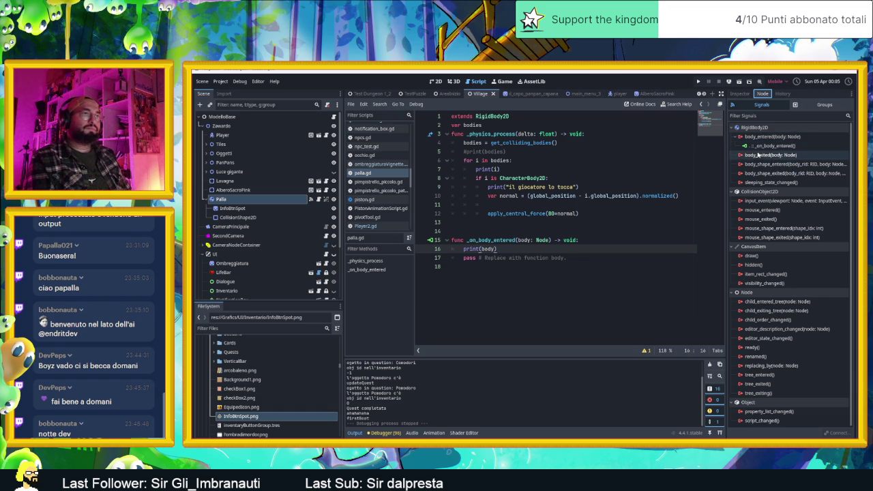
pyautogui.moveTo(749, 166)
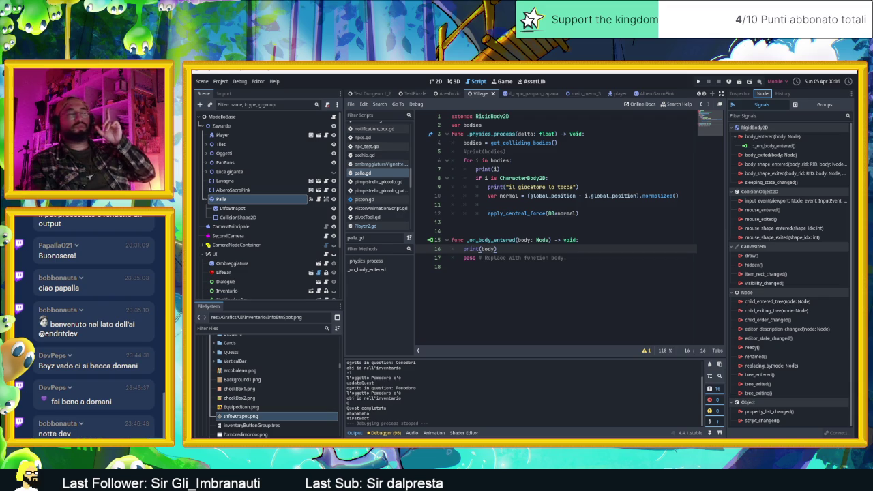
# Step: Switch to AreaInizio, save and run it, then walk the player down onto the spikes
pyautogui.click(447, 94)
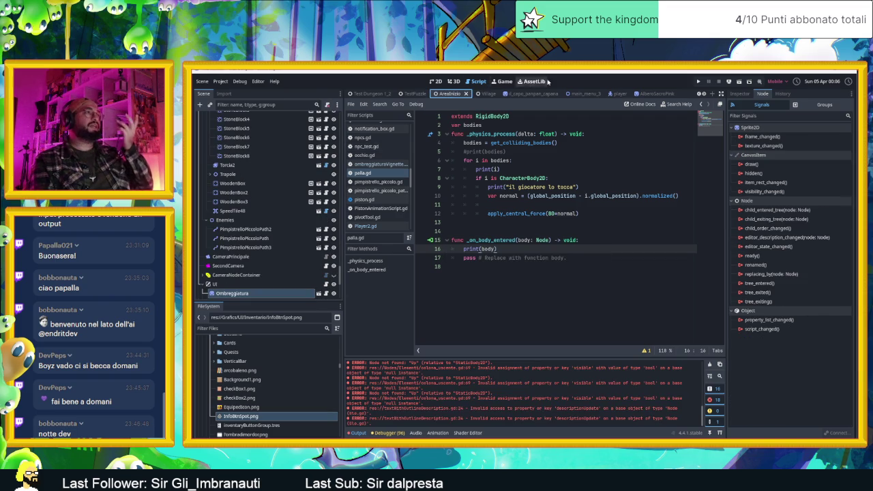
pyautogui.click(738, 81)
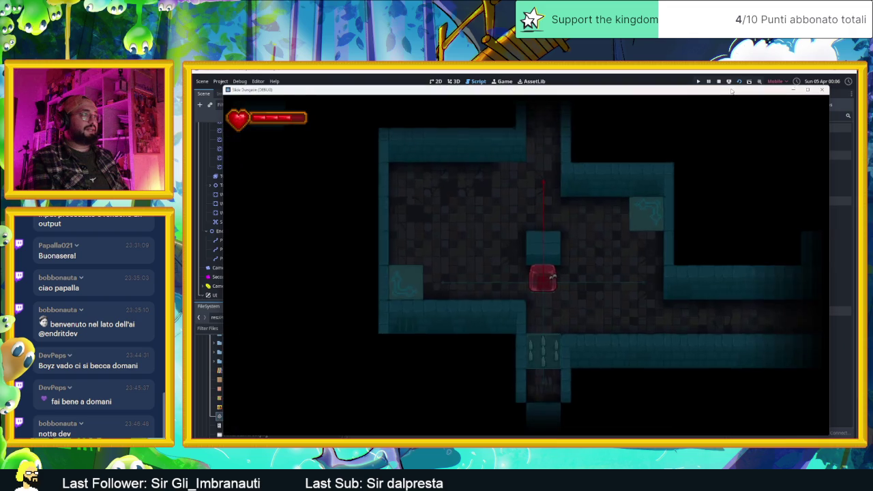
pyautogui.press('Down')
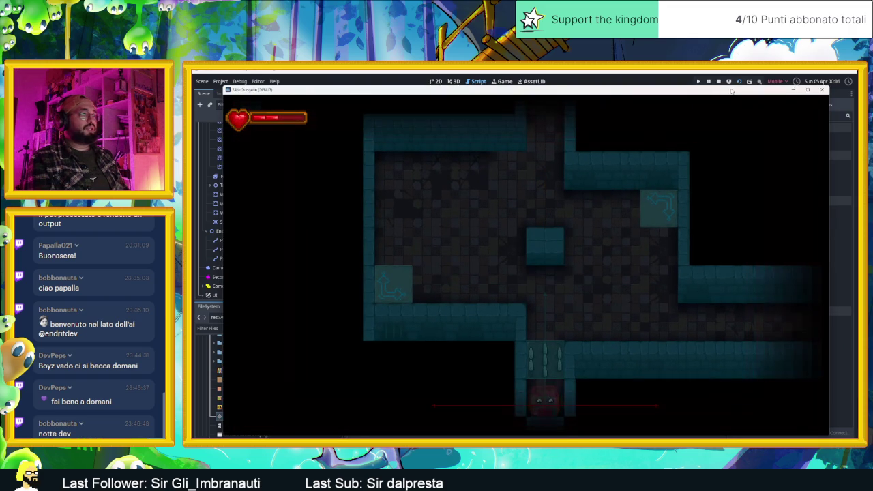